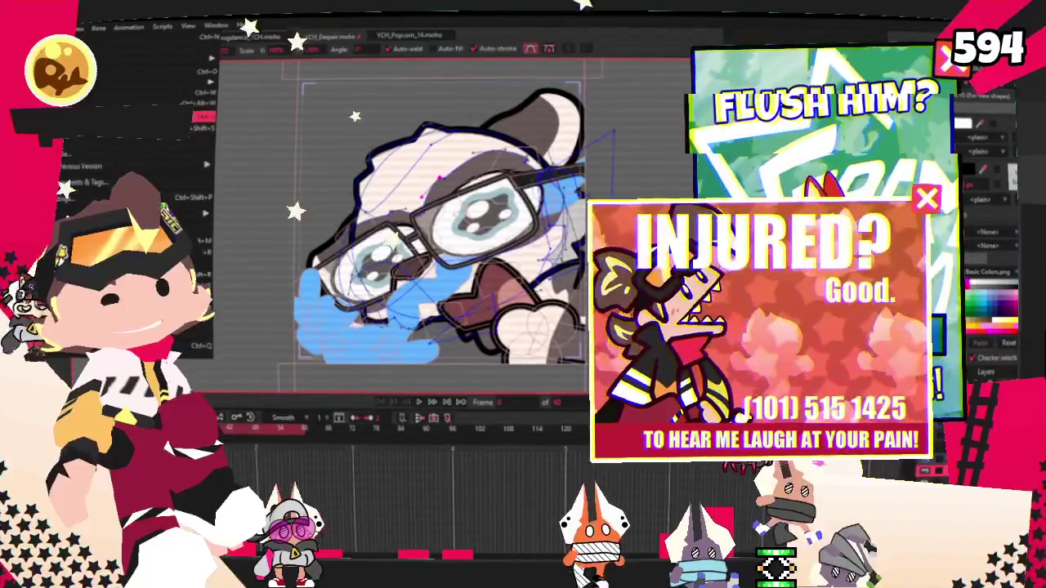
# Switch to the document with the grey cat-in-dress sketch beside a speech bubble.
pyautogui.click(401, 37)
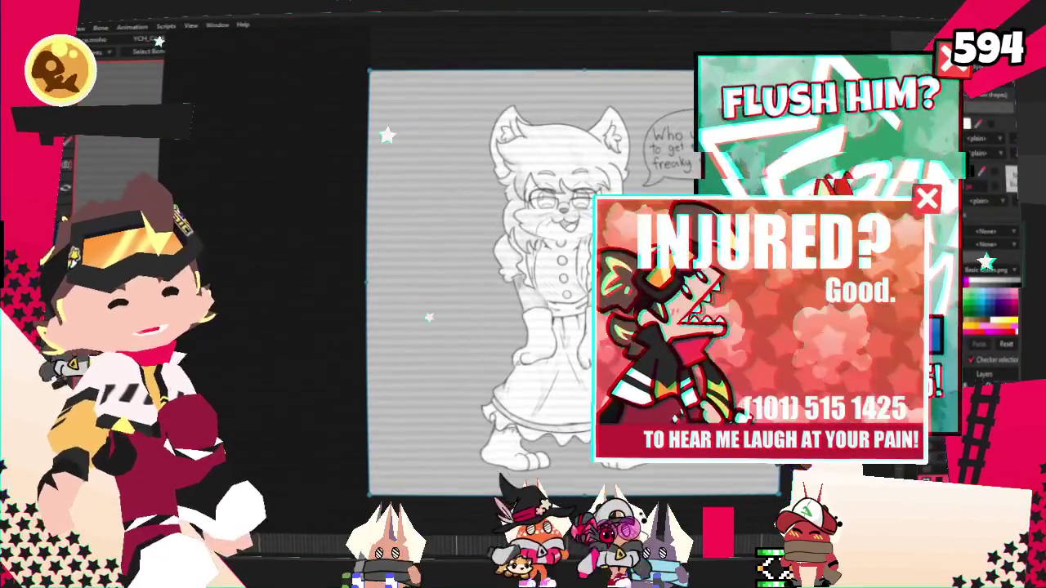
pyautogui.scroll(5, 711, 115)
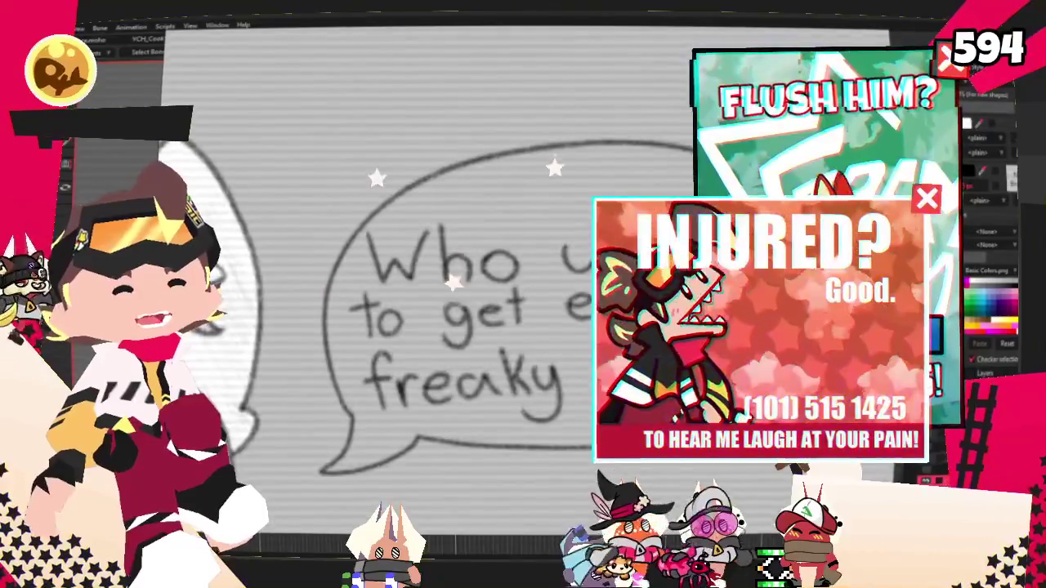
pyautogui.scroll(-5, 626, 178)
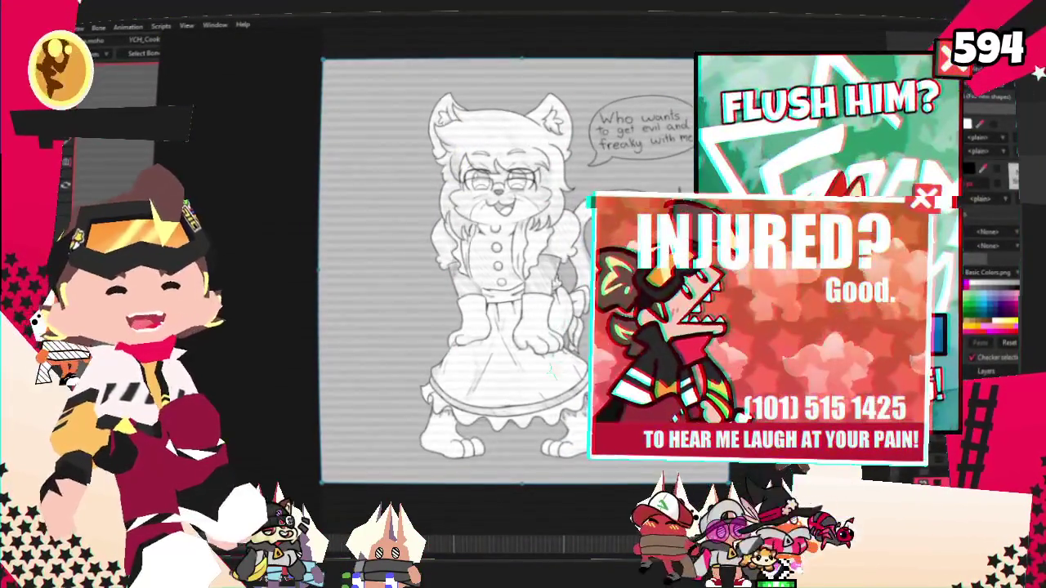
pyautogui.scroll(5, 532, 189)
pyautogui.scroll(1, 532, 188)
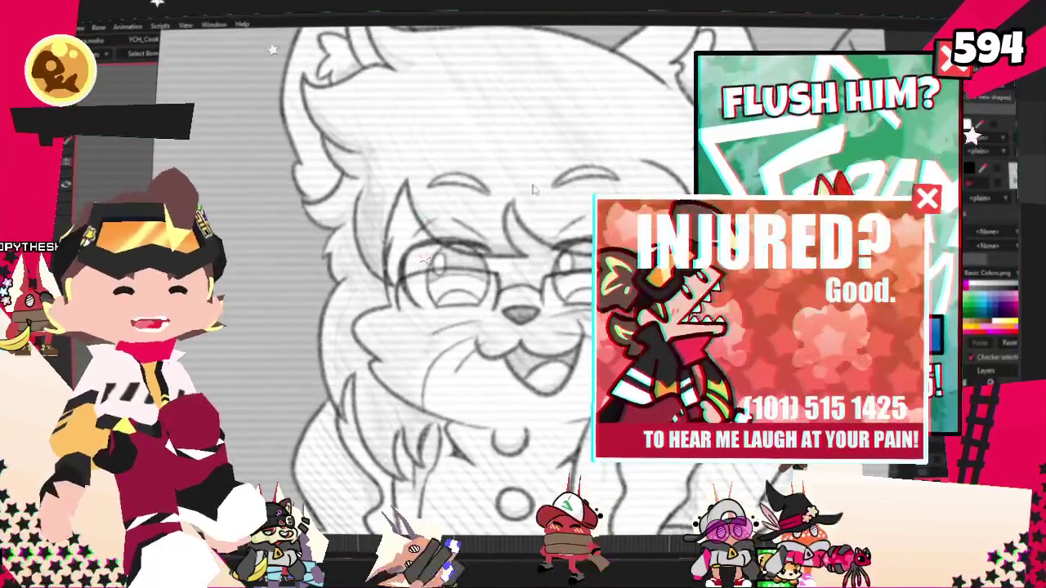
pyautogui.scroll(2, 532, 188)
pyautogui.scroll(2, 532, 188)
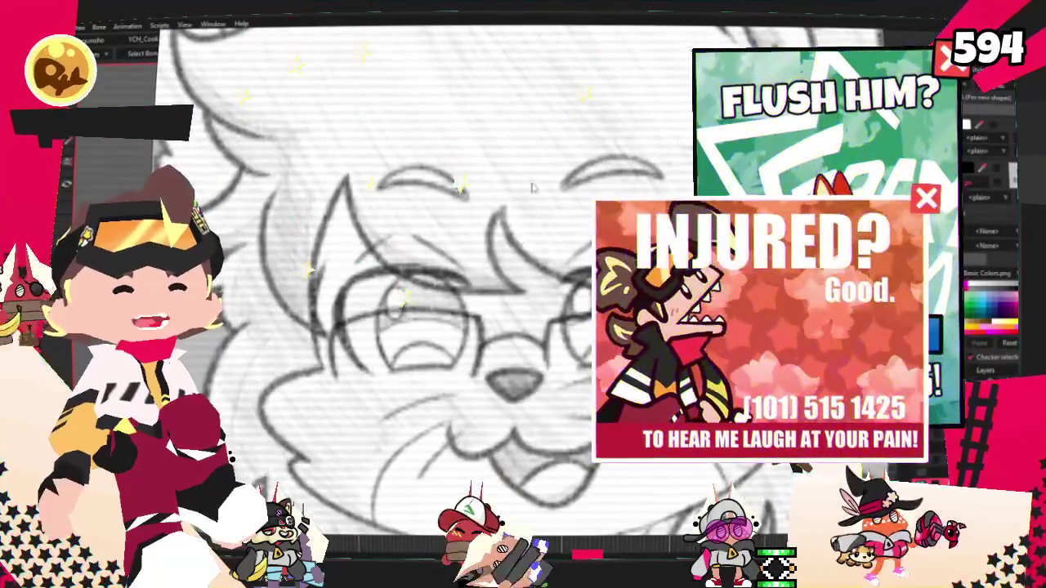
pyautogui.scroll(-4, 556, 392)
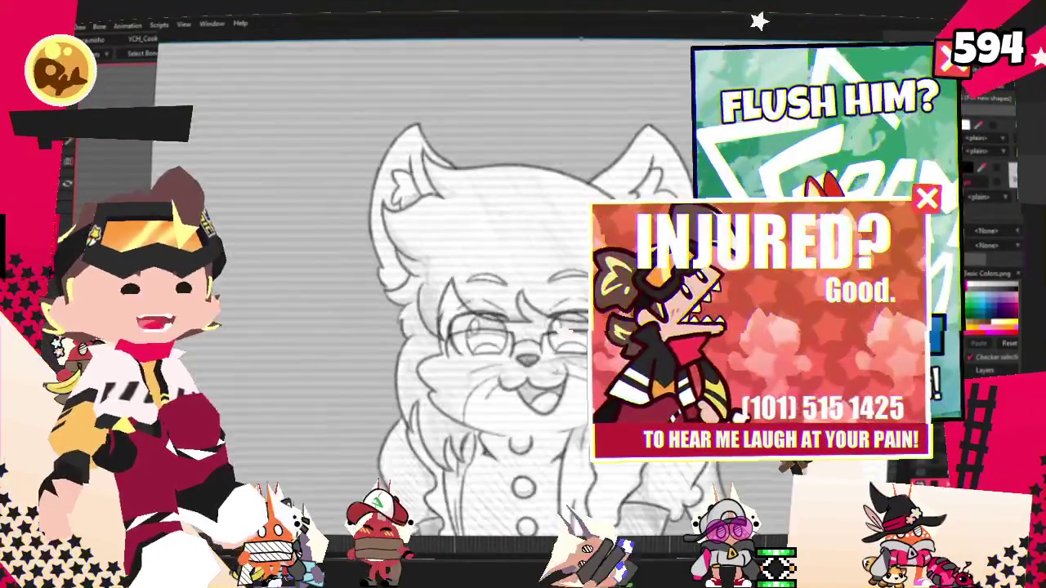
pyautogui.scroll(-3, 555, 392)
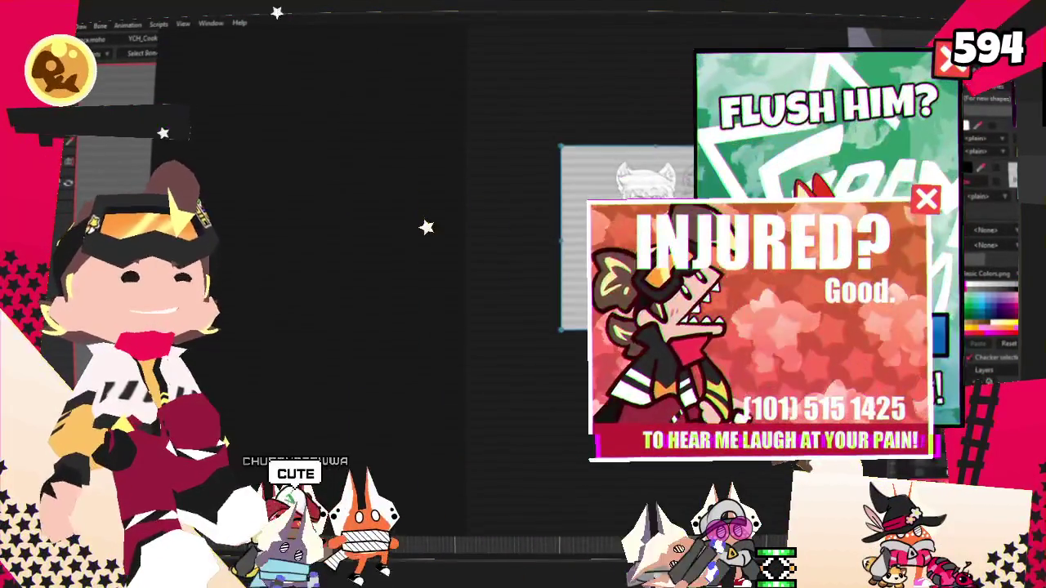
pyautogui.scroll(-2, 555, 392)
pyautogui.scroll(-2, 556, 392)
pyautogui.scroll(-2, 556, 392)
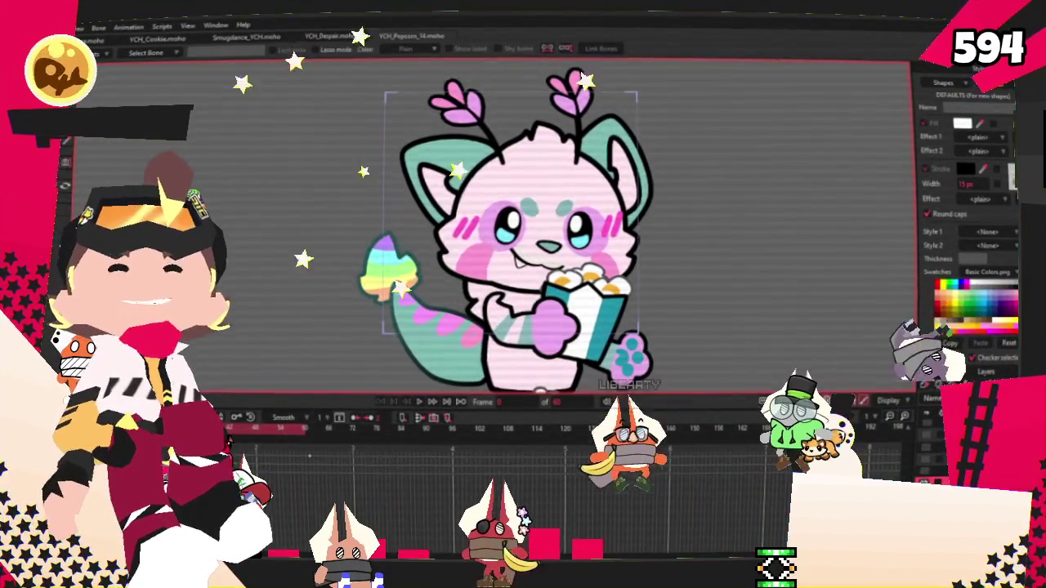
# Bring up the grey-and-white ferret reference sheets and place them beside the Moho canvas.
pyautogui.hotkey('ctrl', 'v')
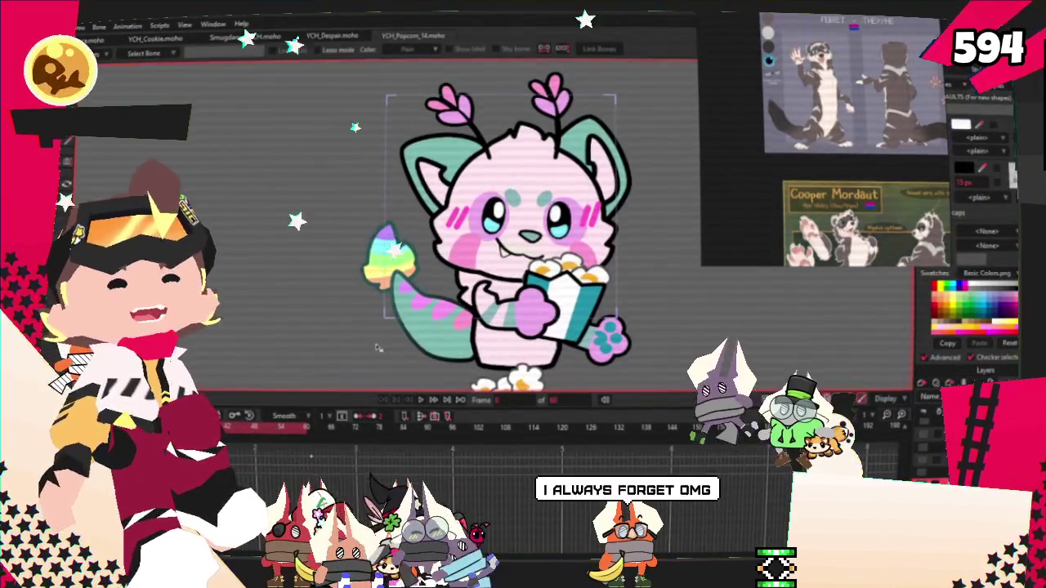
pyautogui.scroll(-2, 366, 365)
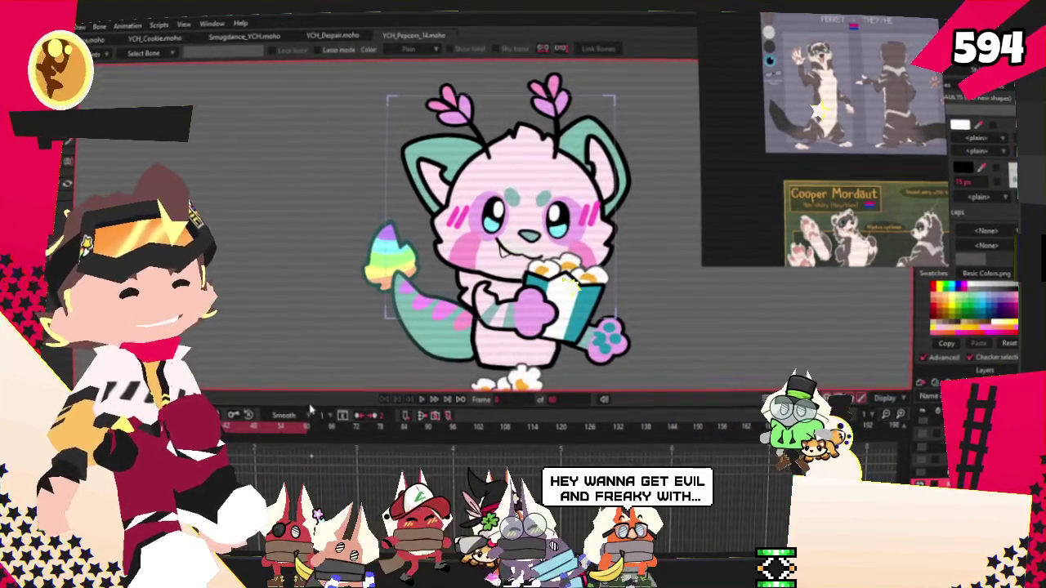
pyautogui.scroll(2, 439, 256)
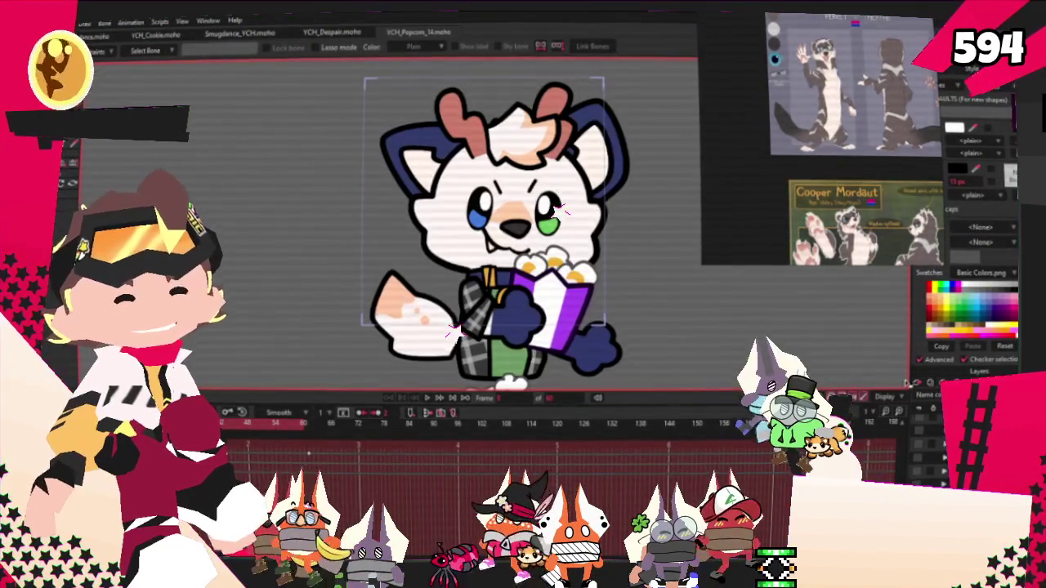
pyautogui.moveTo(793, 181); pyautogui.dragTo(734, 19)
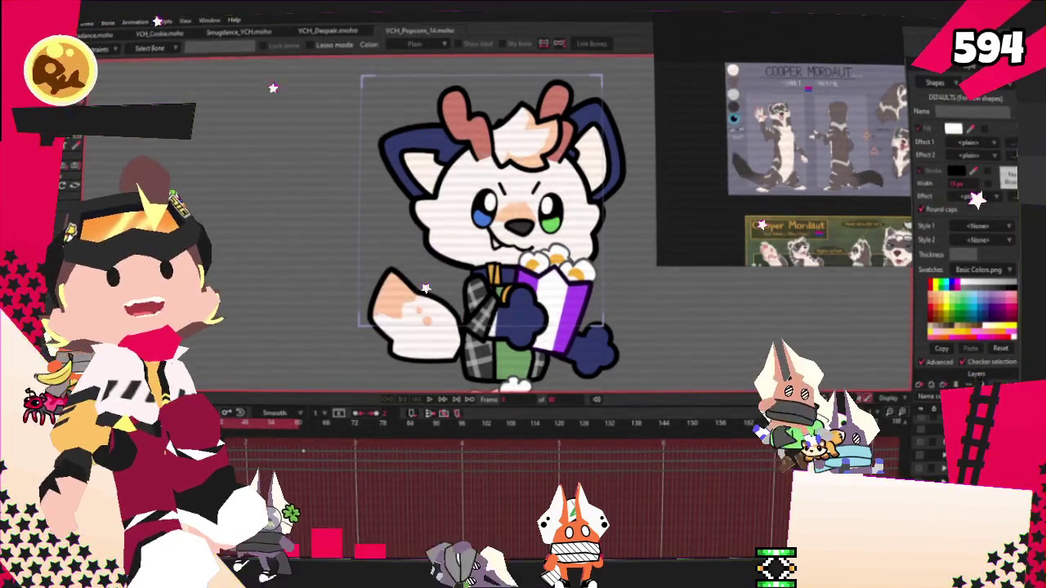
pyautogui.hotkey('alt', 'Tab')
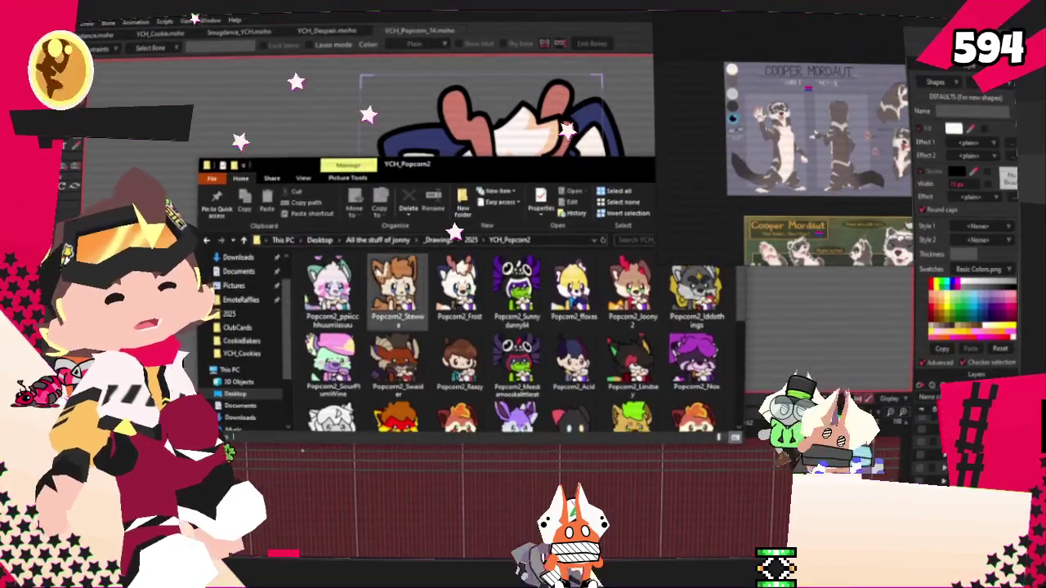
pyautogui.scroll(-2, 490, 327)
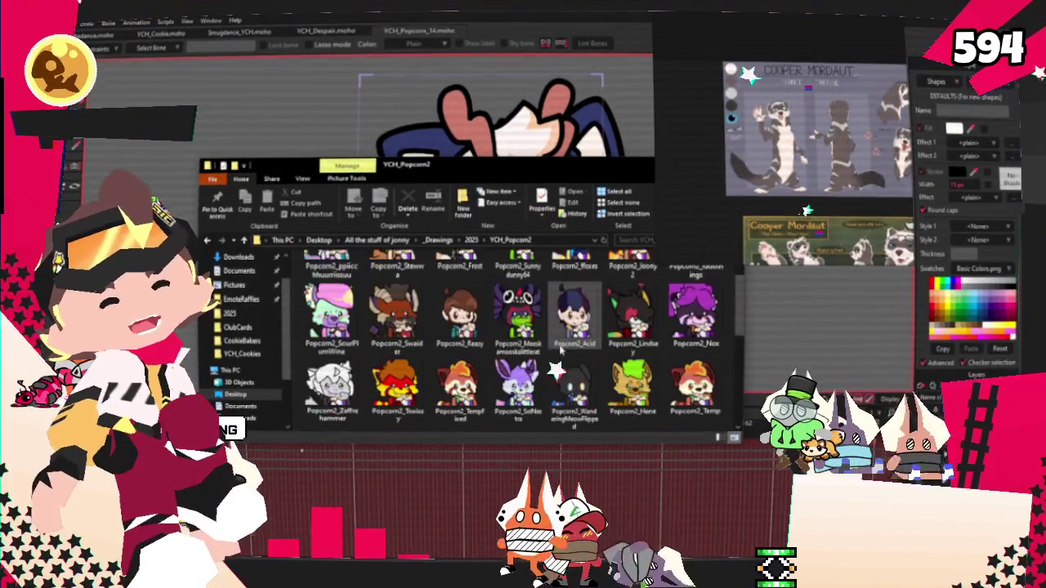
pyautogui.scroll(-1, 456, 364)
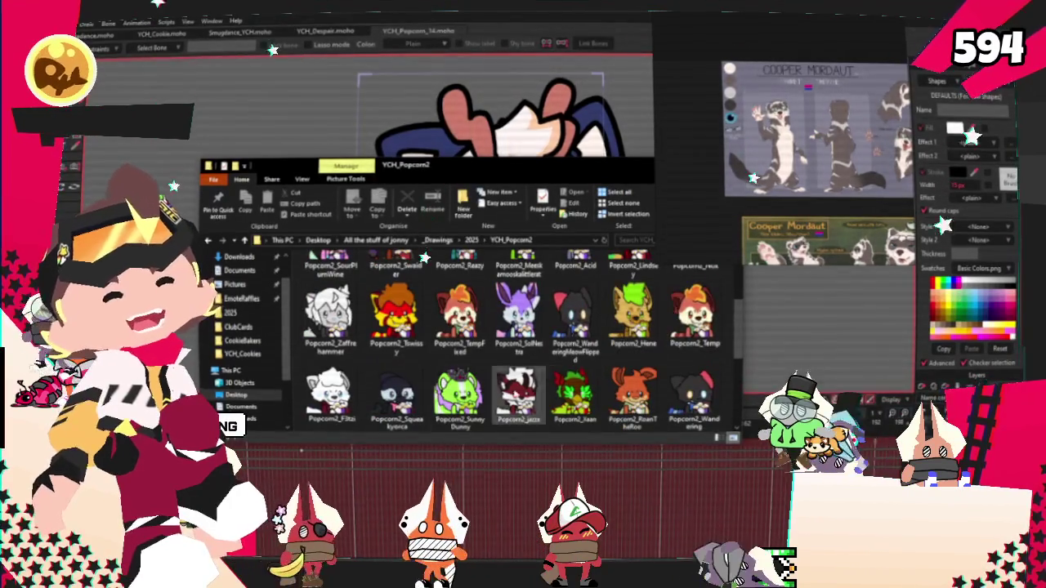
pyautogui.scroll(-1, 490, 343)
pyautogui.scroll(-1, 490, 343)
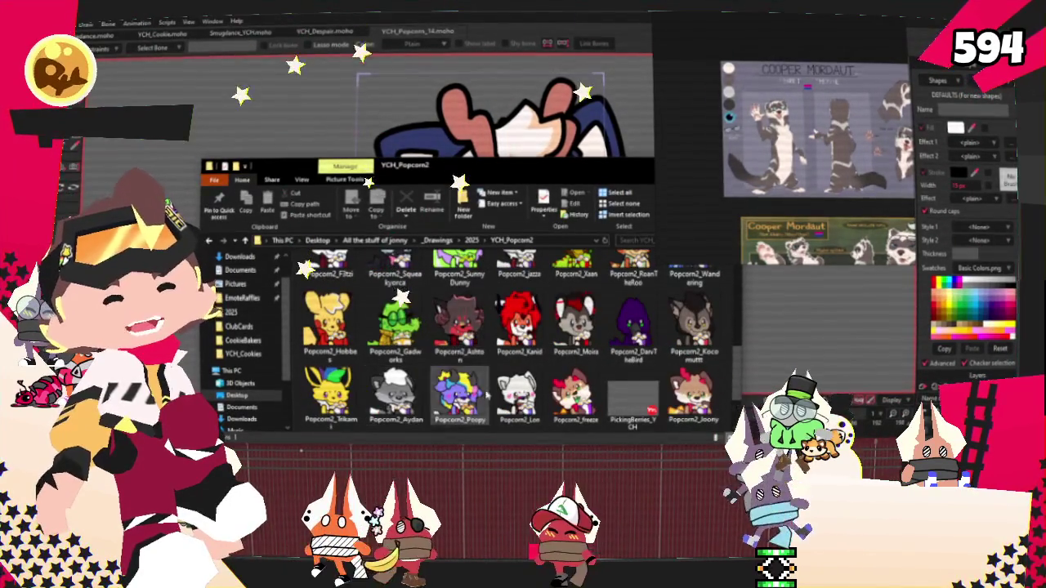
pyautogui.hotkey('alt', 'Tab')
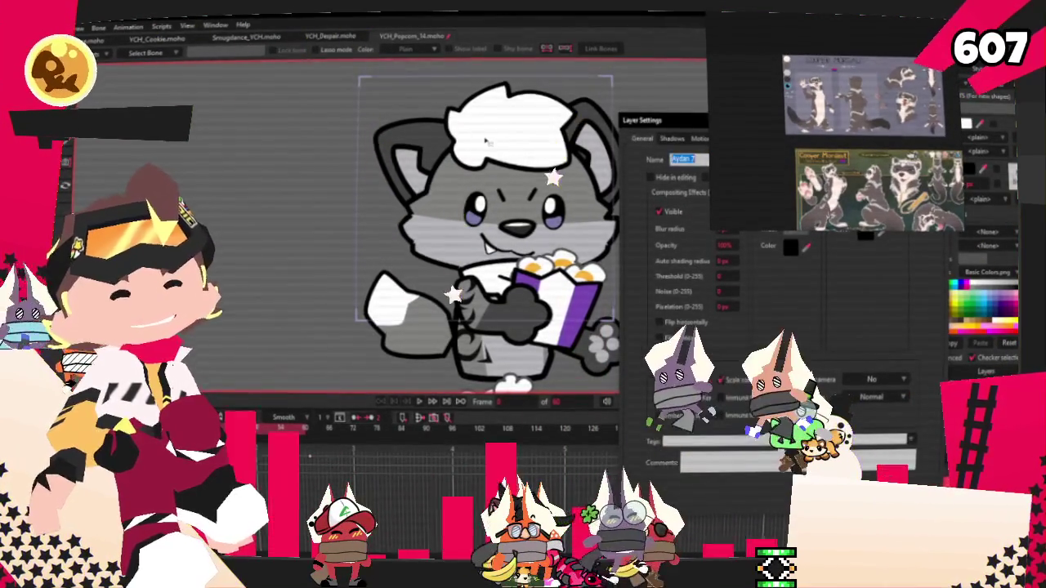
# Enter the ferret character's name as the layer name and confirm it.
pyautogui.write('Con')
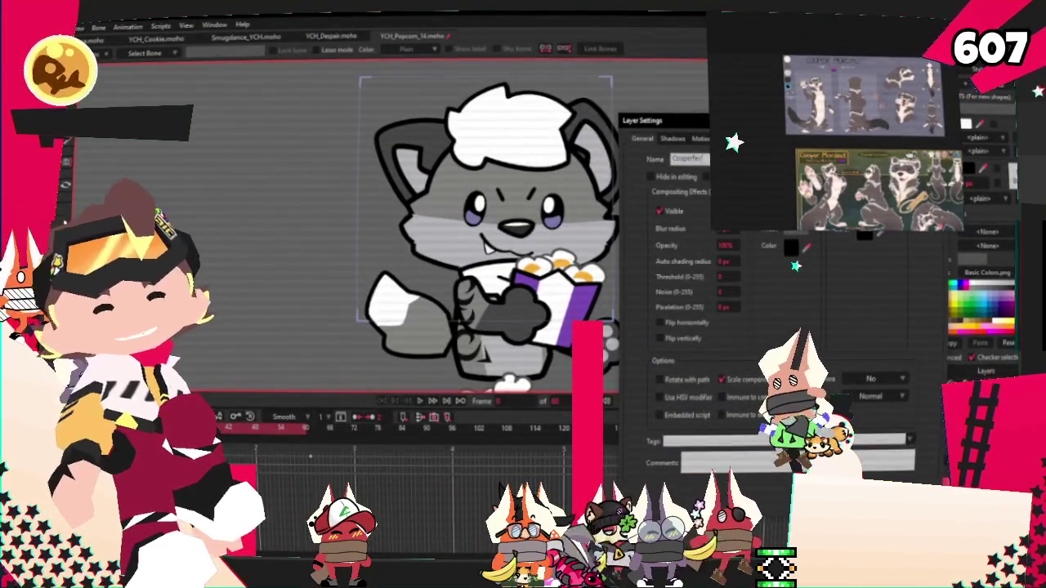
pyautogui.press('Return')
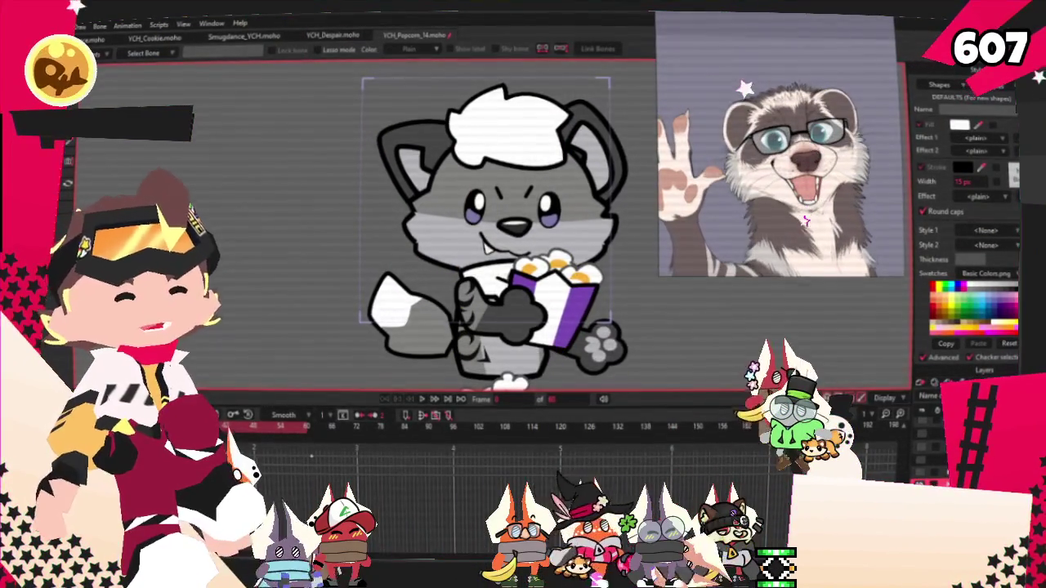
# Select the raised paw shape beside the popcorn box with Transform Points.
pyautogui.press('t')
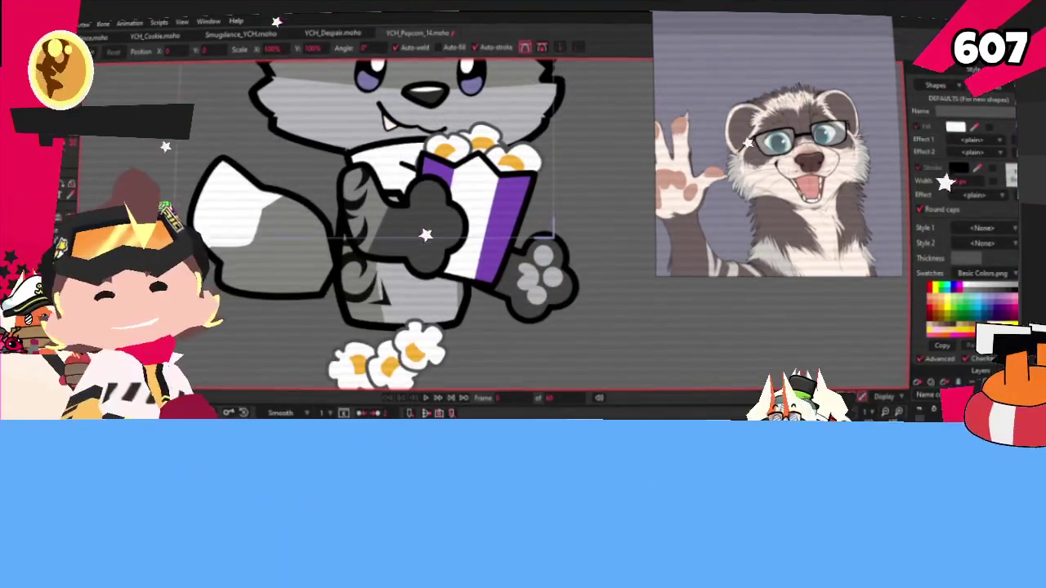
pyautogui.scroll(3, 498, 284)
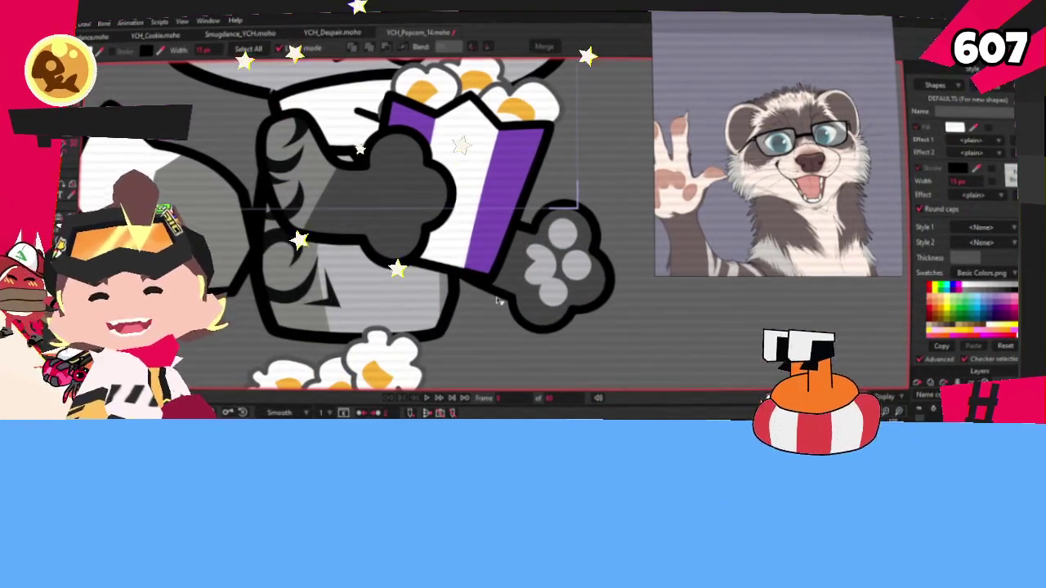
pyautogui.click(497, 283)
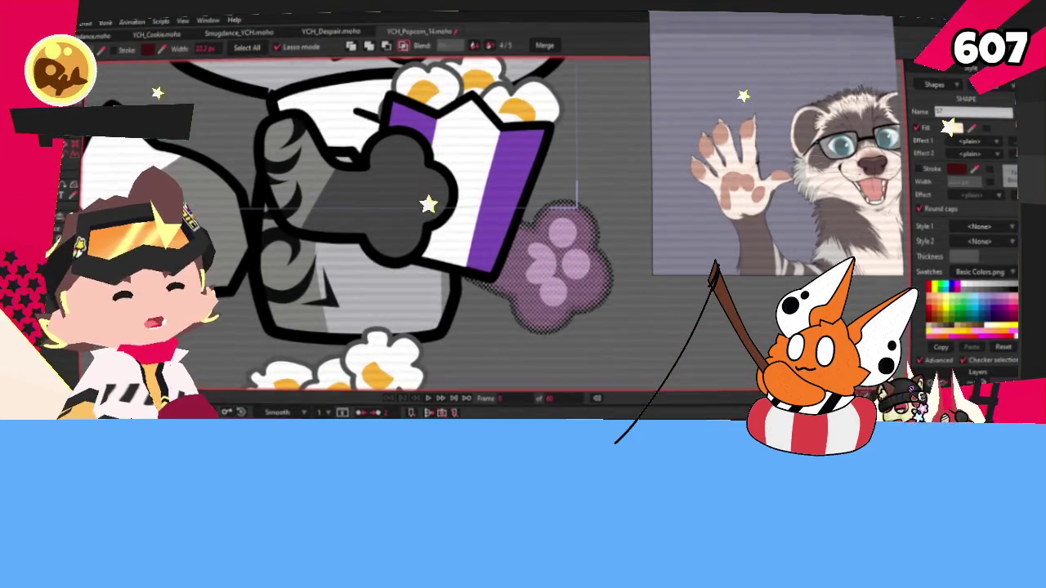
pyautogui.scroll(-2, 367, 221)
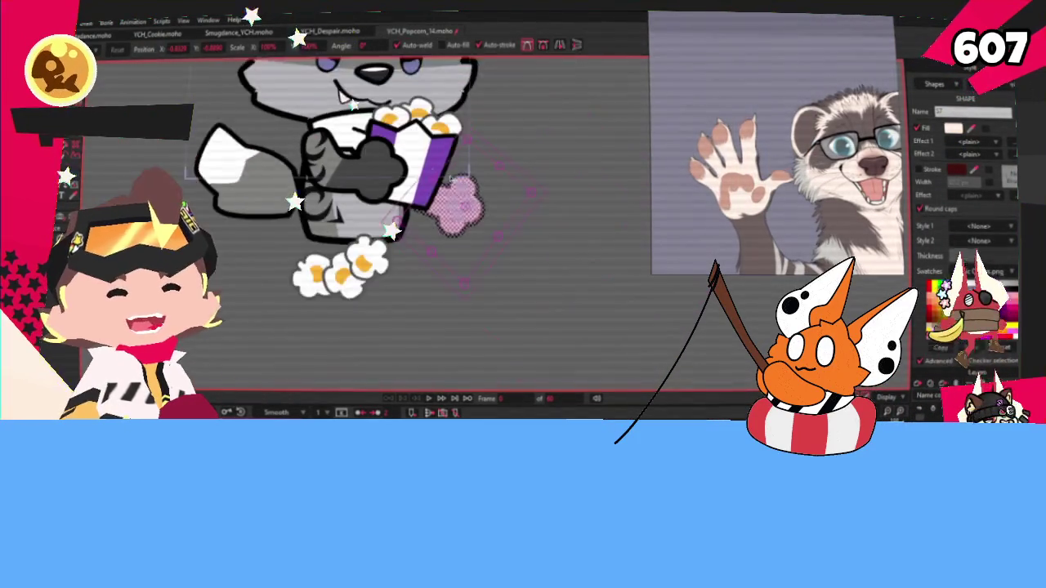
pyautogui.scroll(2, 367, 221)
pyautogui.scroll(1, 451, 137)
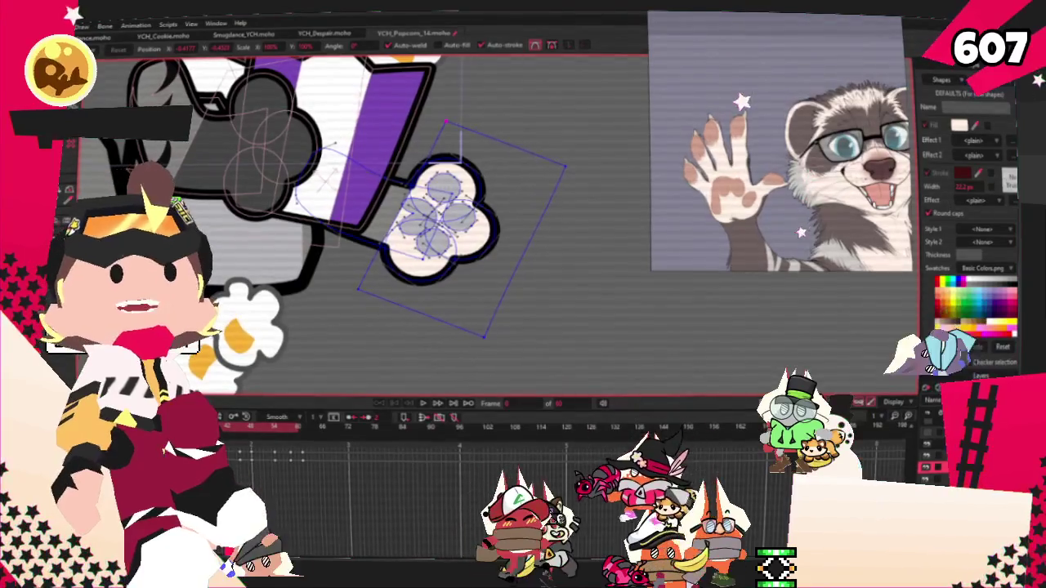
# Recolour the paw pads pink-brown and deselect them to check the colour.
pyautogui.press('q')
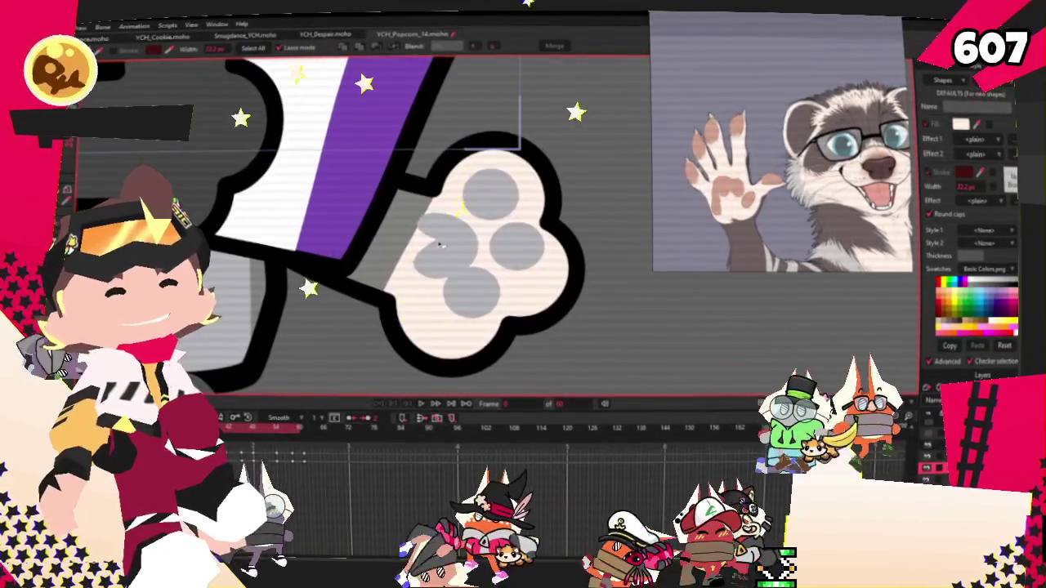
pyautogui.scroll(3, 475, 195)
pyautogui.scroll(5, 732, 122)
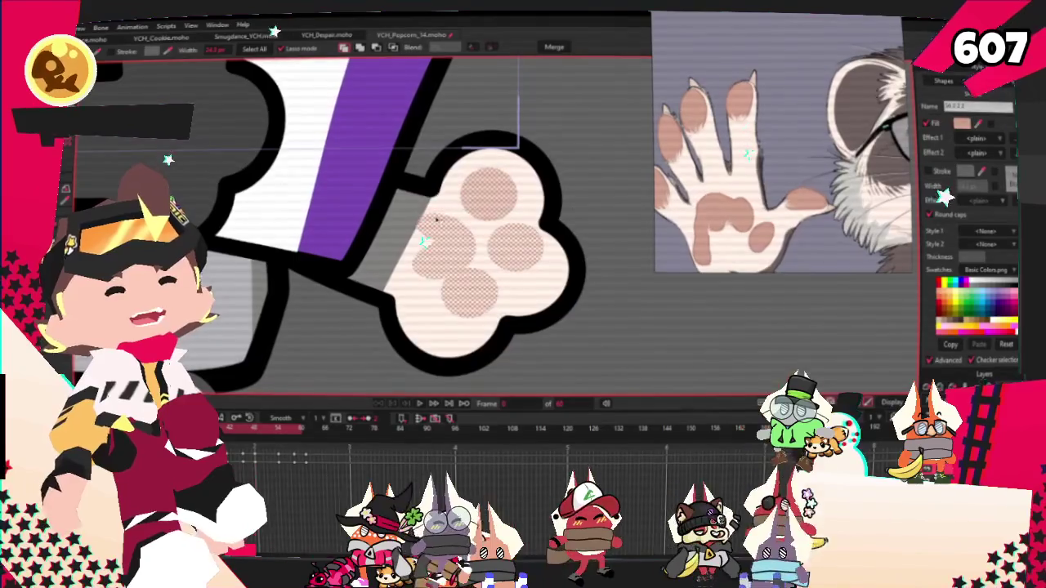
pyautogui.click(395, 227)
pyautogui.scroll(-5, 749, 186)
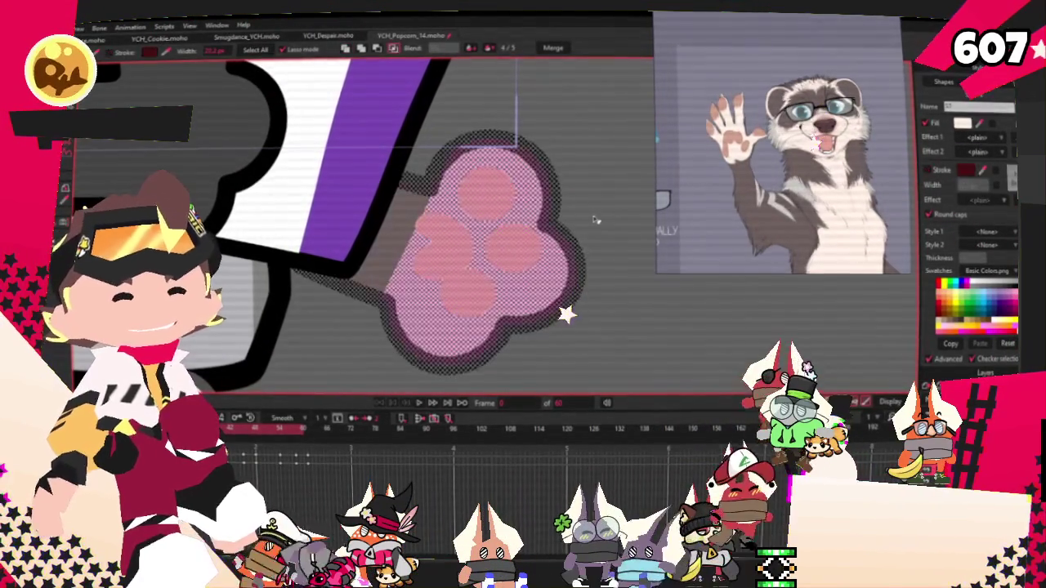
pyautogui.scroll(-5, 608, 203)
pyautogui.scroll(-3, 609, 203)
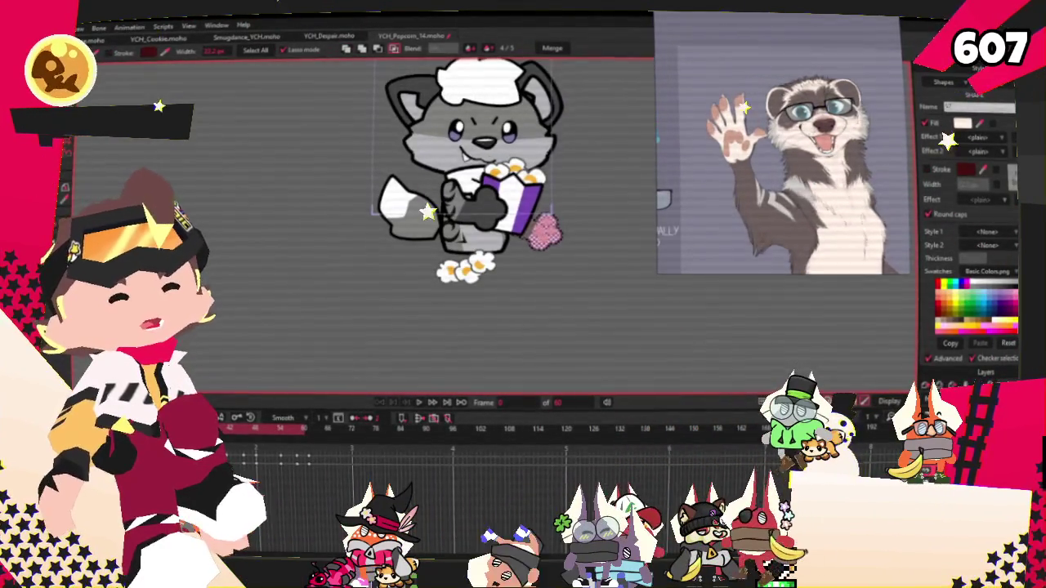
# Switch to the Smugdance_YCH document to look at its glasses.
pyautogui.scroll(4, 402, 140)
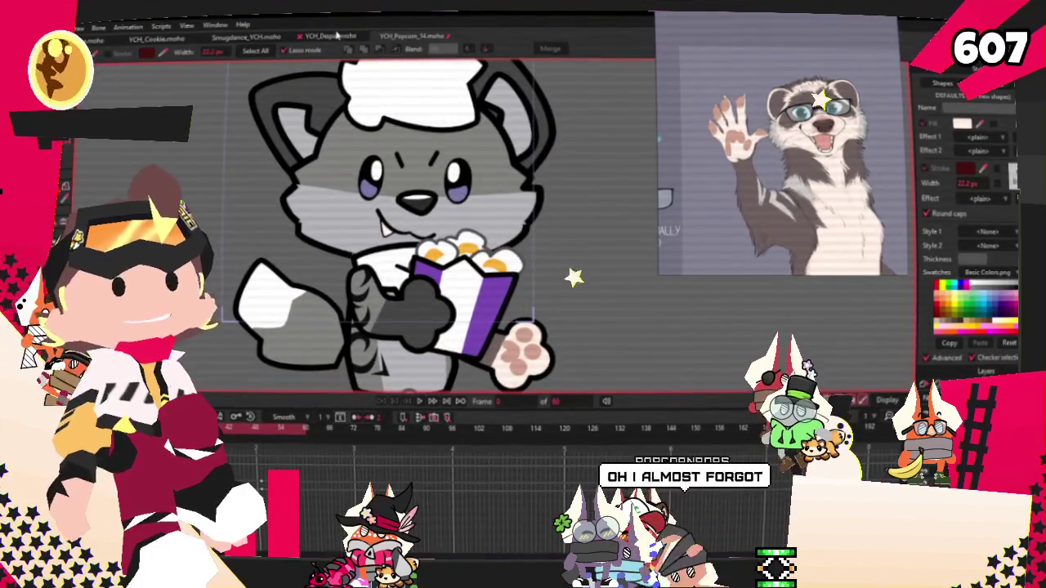
pyautogui.click(260, 37)
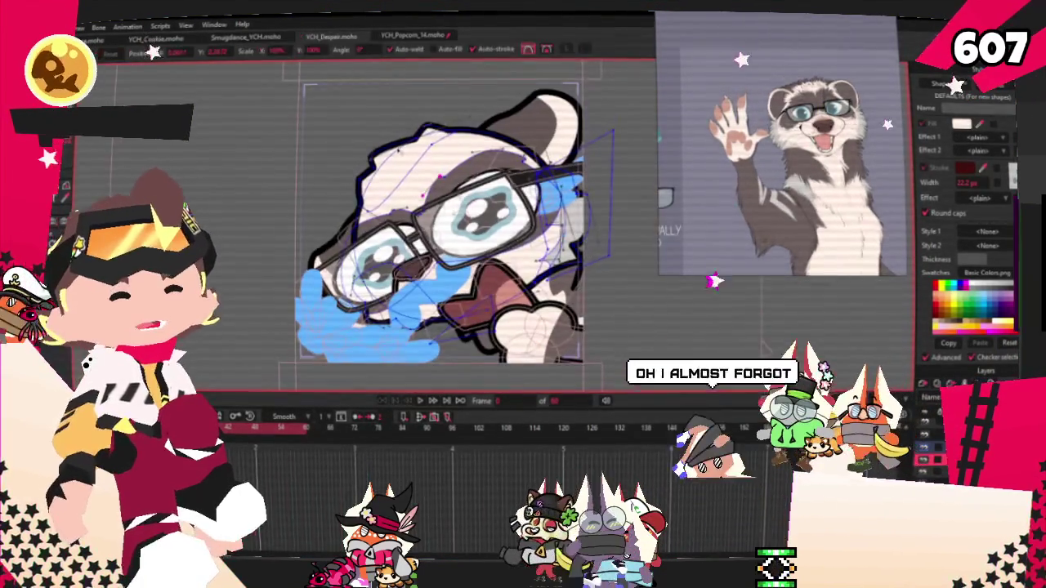
pyautogui.press('g')
pyautogui.scroll(5, 441, 213)
pyautogui.scroll(-2, 441, 212)
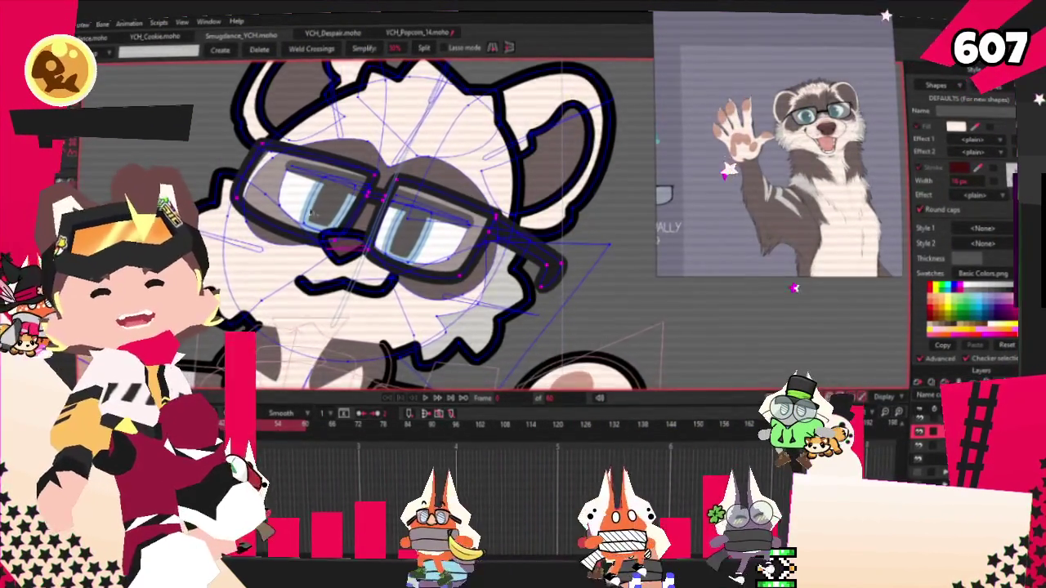
# Return to the YCH_Popcorn_14 animation document.
pyautogui.scroll(2, 305, 218)
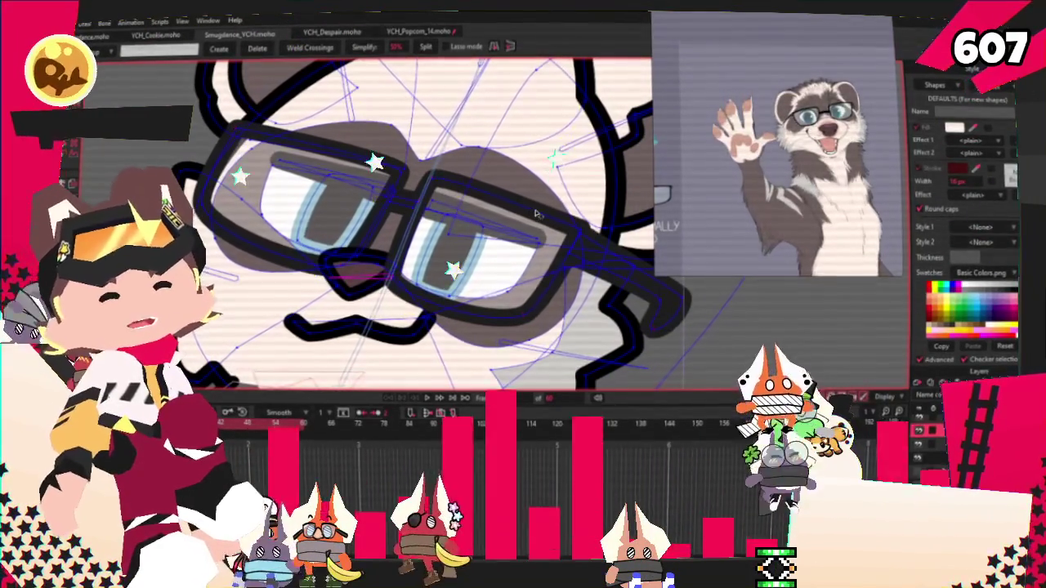
pyautogui.scroll(2, 378, 189)
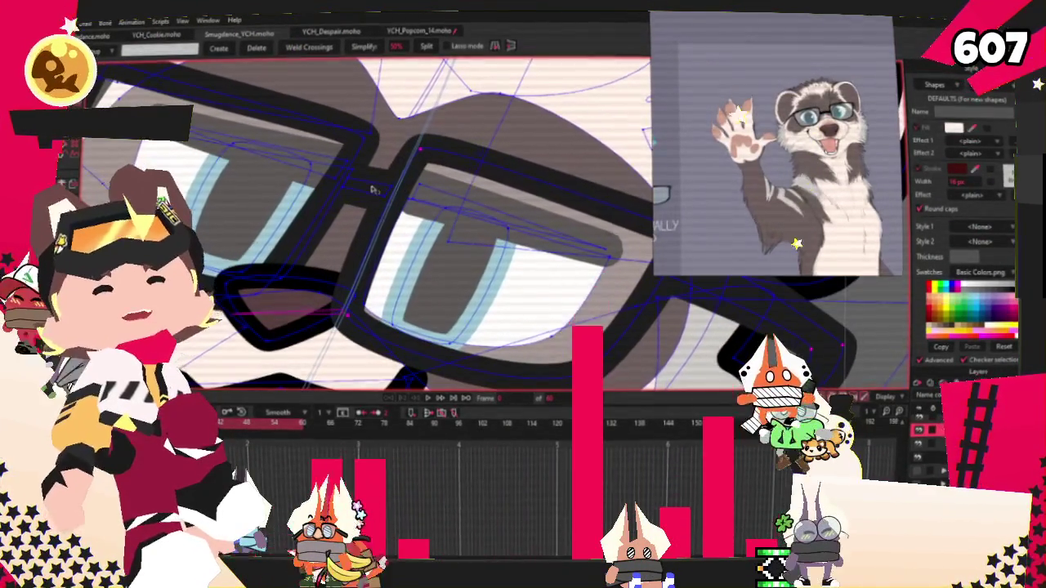
pyautogui.scroll(-2, 275, 111)
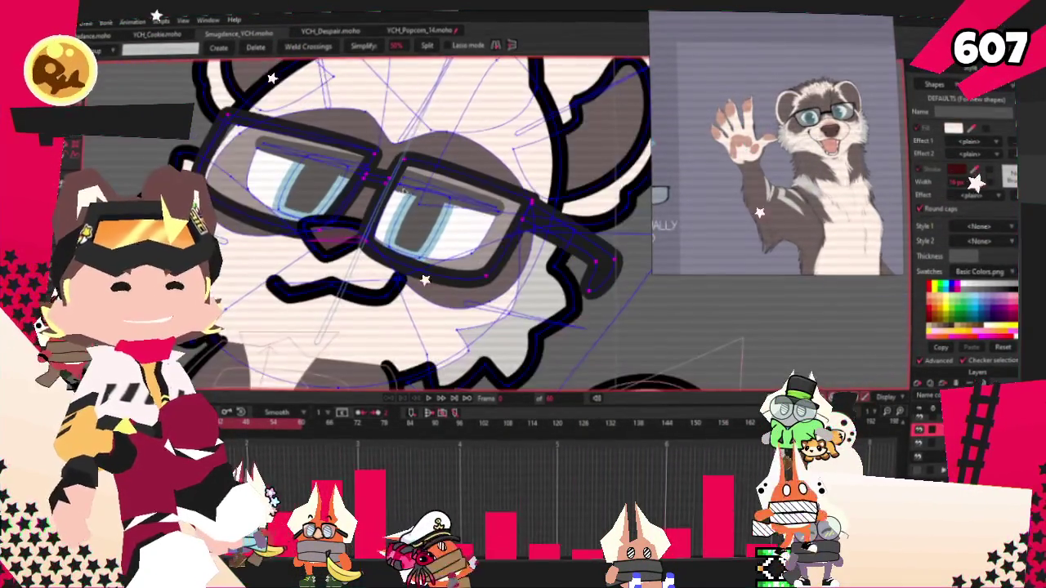
pyautogui.click(409, 30)
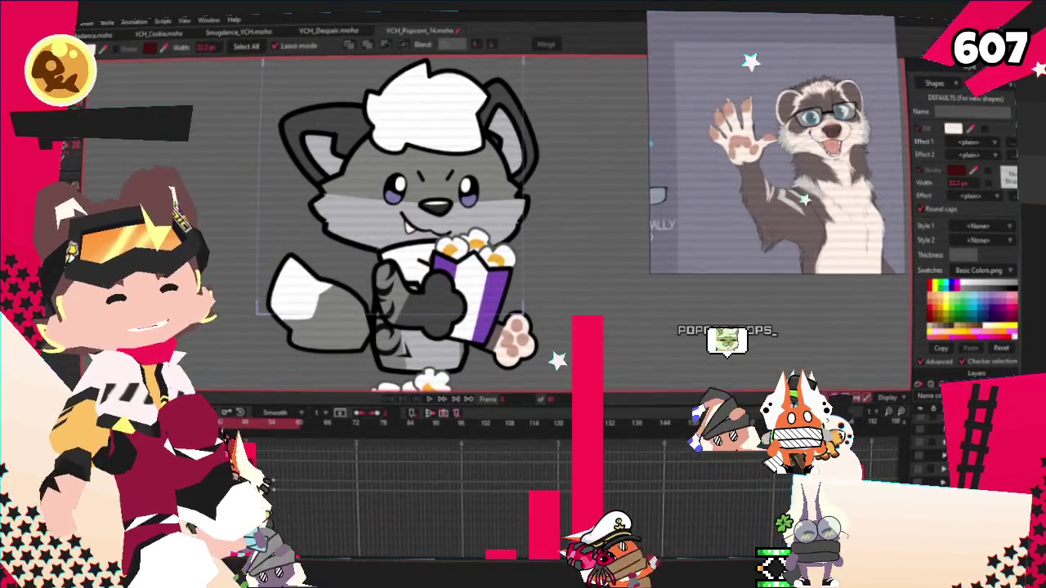
# Move the dark glasses down onto the ferret's eyes and scale them up to frame both.
pyautogui.press('z')
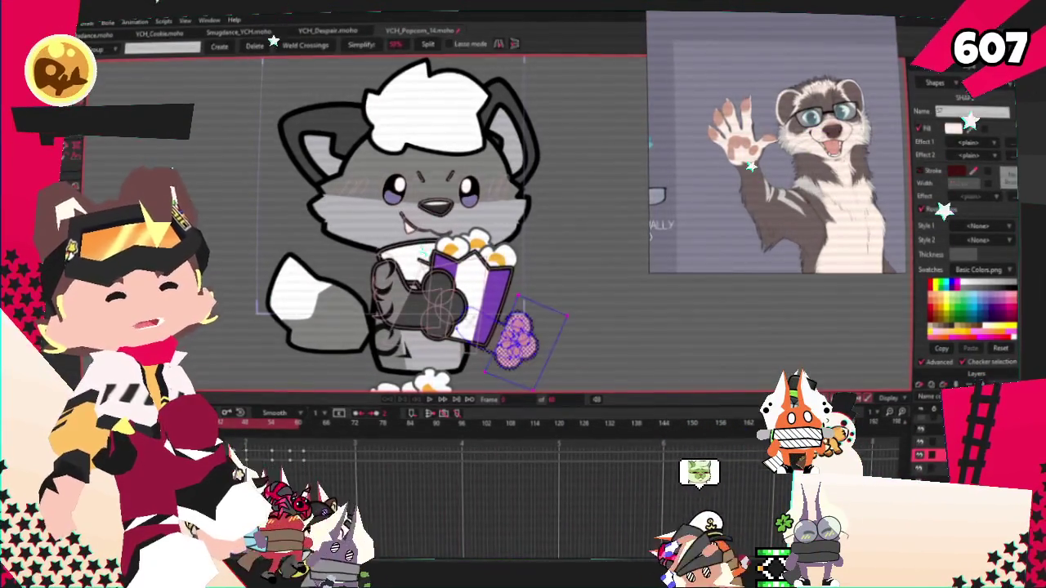
pyautogui.scroll(3, 406, 189)
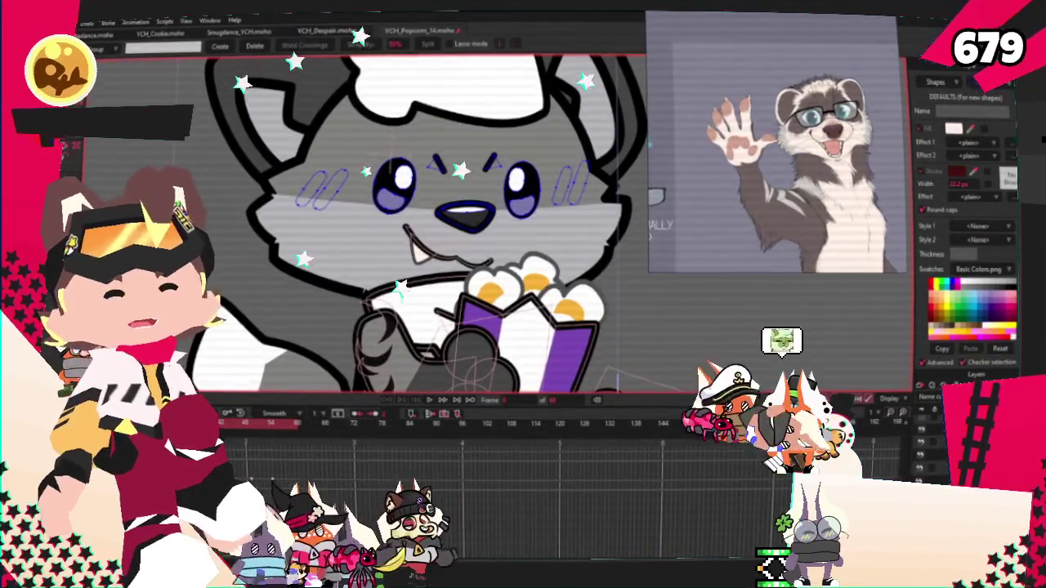
pyautogui.press('t')
pyautogui.scroll(-3, 367, 220)
pyautogui.scroll(3, 368, 221)
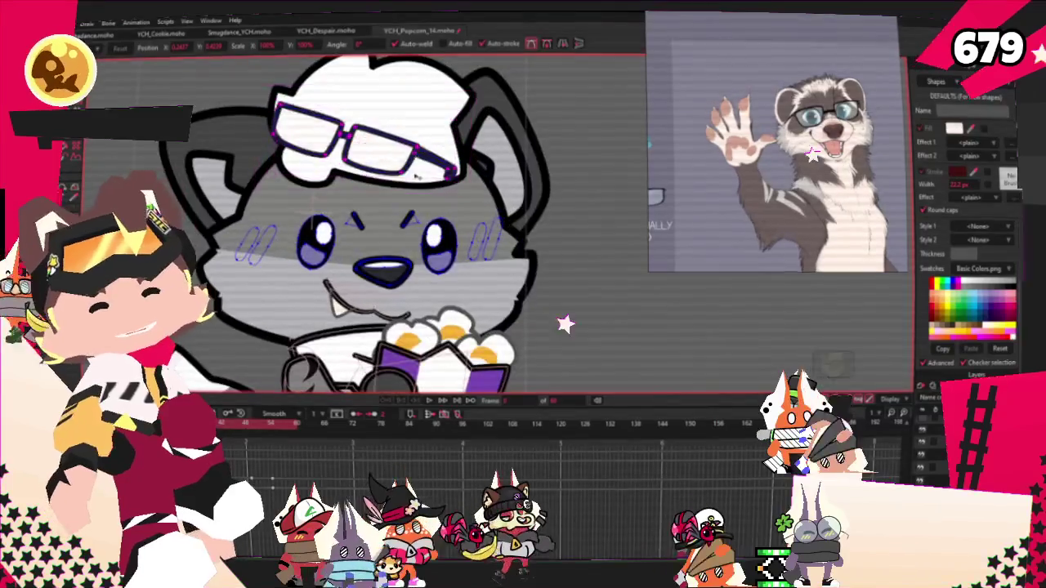
pyautogui.moveTo(437, 244)
pyautogui.mouseDown()
pyautogui.moveTo(476, 208)
pyautogui.moveTo(431, 242)
pyautogui.mouseUp()
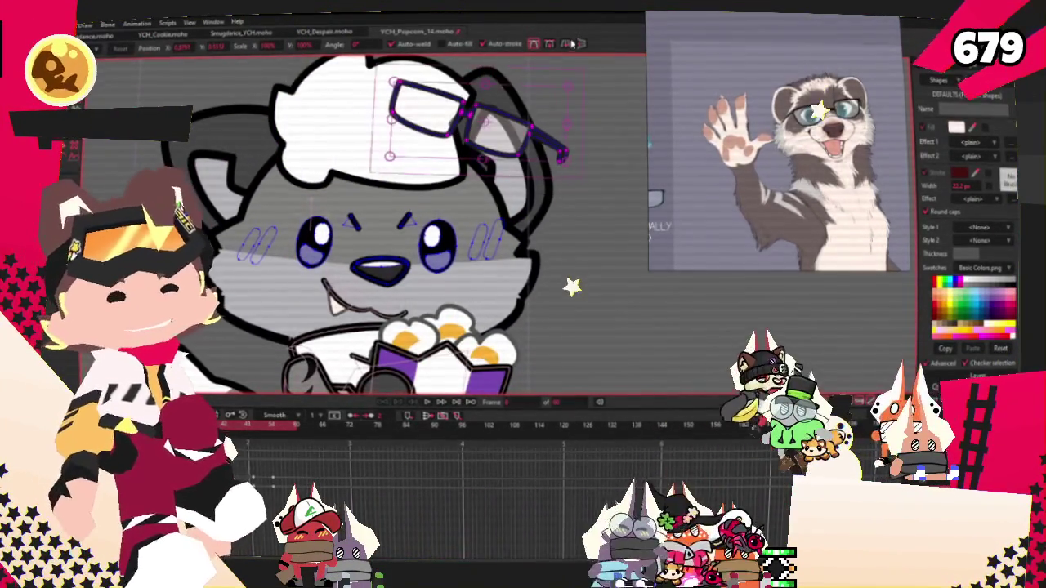
pyautogui.scroll(3, 441, 228)
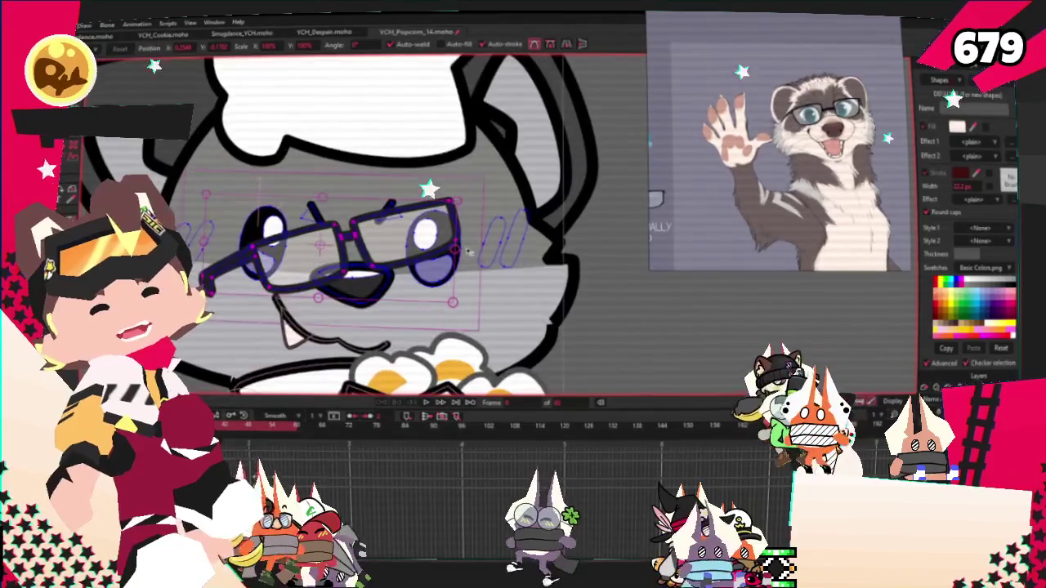
pyautogui.moveTo(469, 234); pyautogui.dragTo(447, 260)
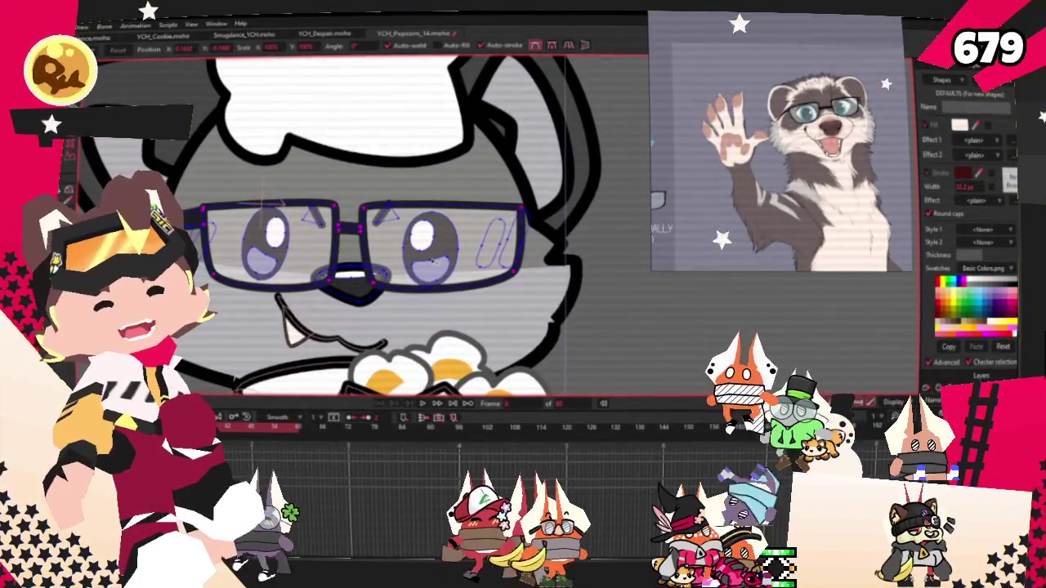
pyautogui.scroll(-2, 502, 241)
pyautogui.scroll(2, 441, 249)
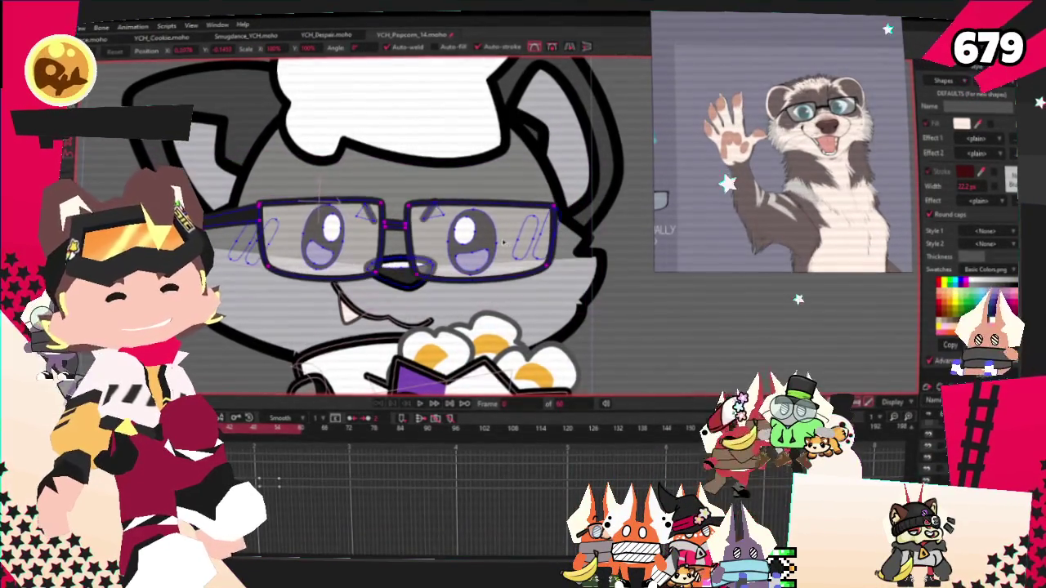
pyautogui.press('w')
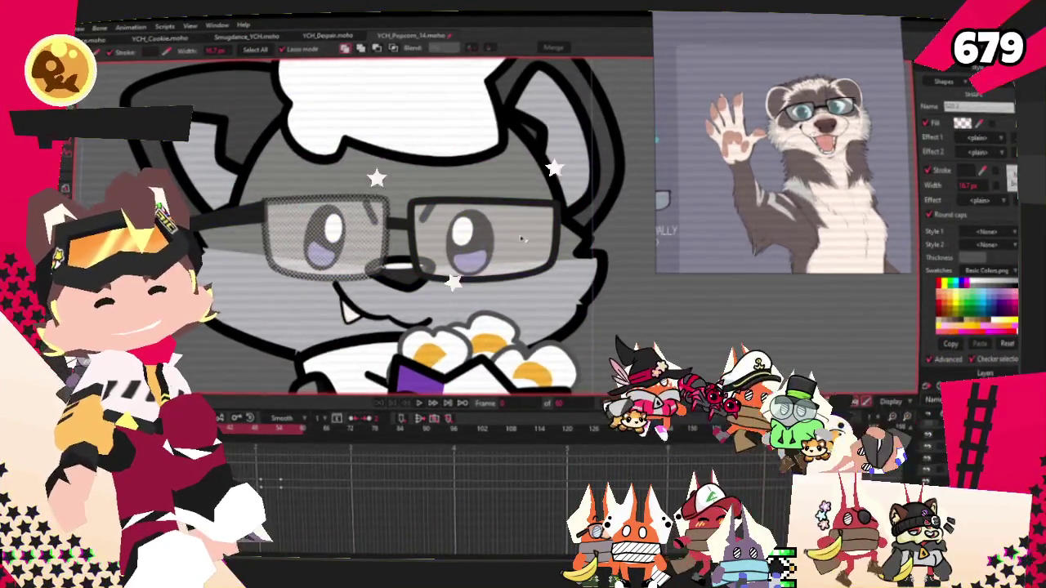
pyautogui.scroll(2, 383, 253)
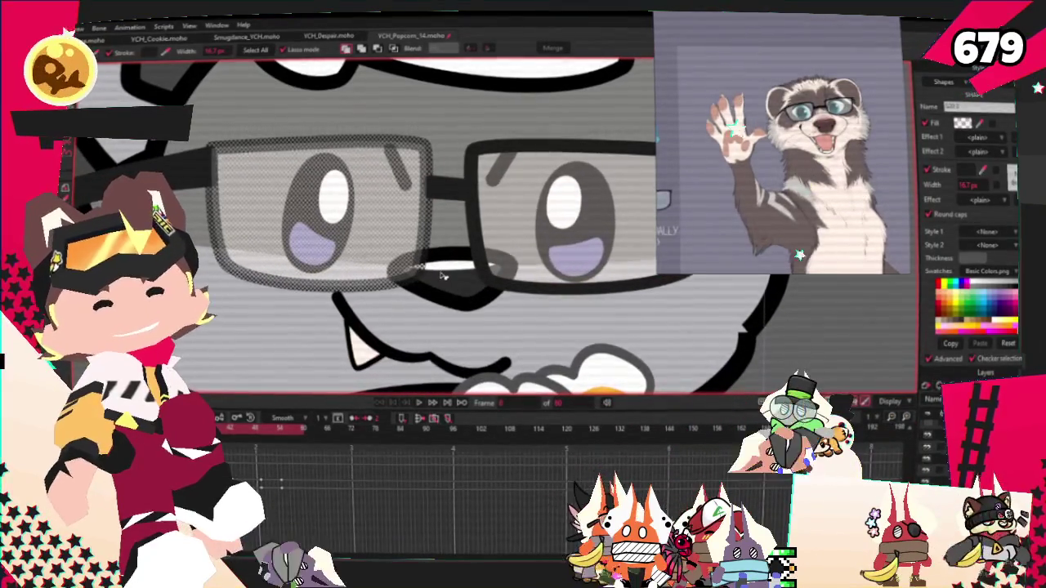
pyautogui.click(445, 289)
pyautogui.click(450, 267)
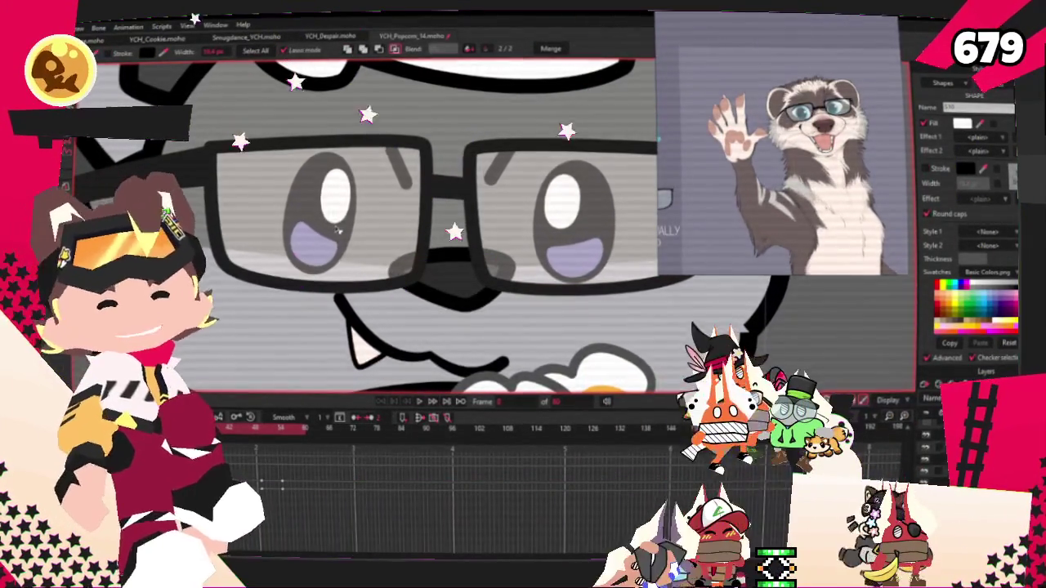
pyautogui.click(482, 301)
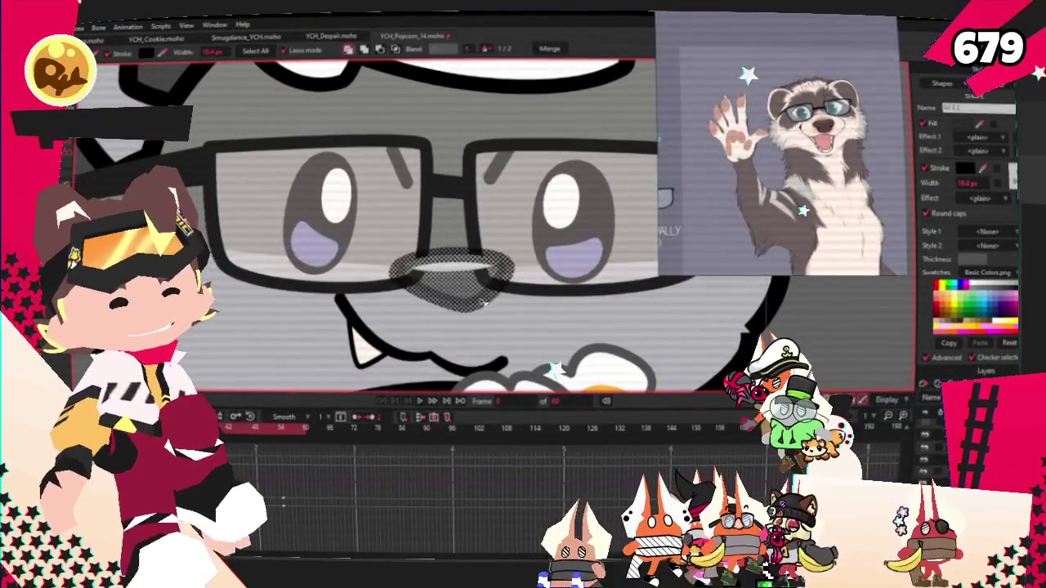
pyautogui.scroll(-5, 543, 234)
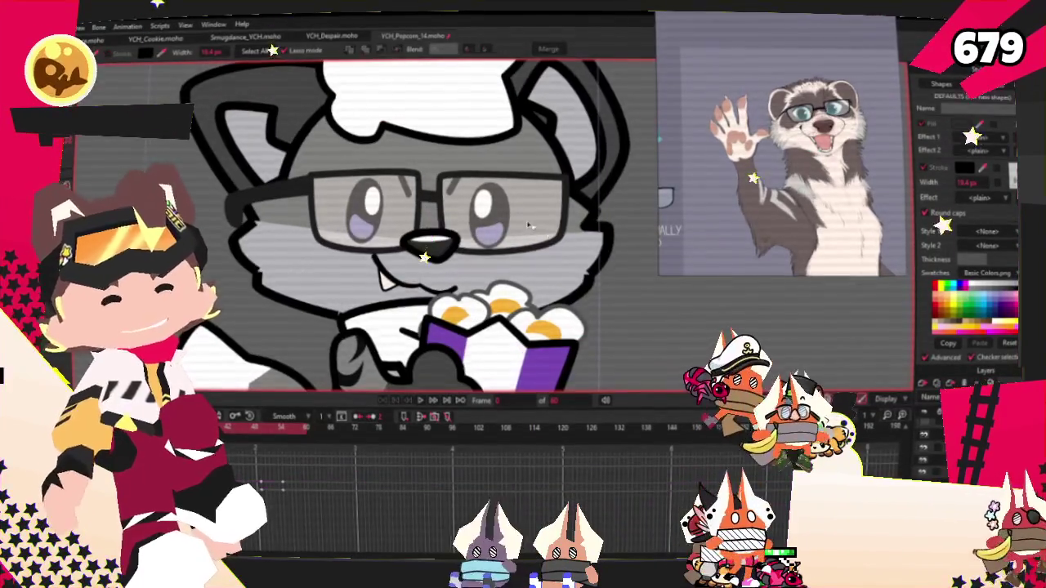
pyautogui.scroll(-2, 334, 142)
pyautogui.scroll(1, 339, 140)
pyautogui.scroll(1, 351, 139)
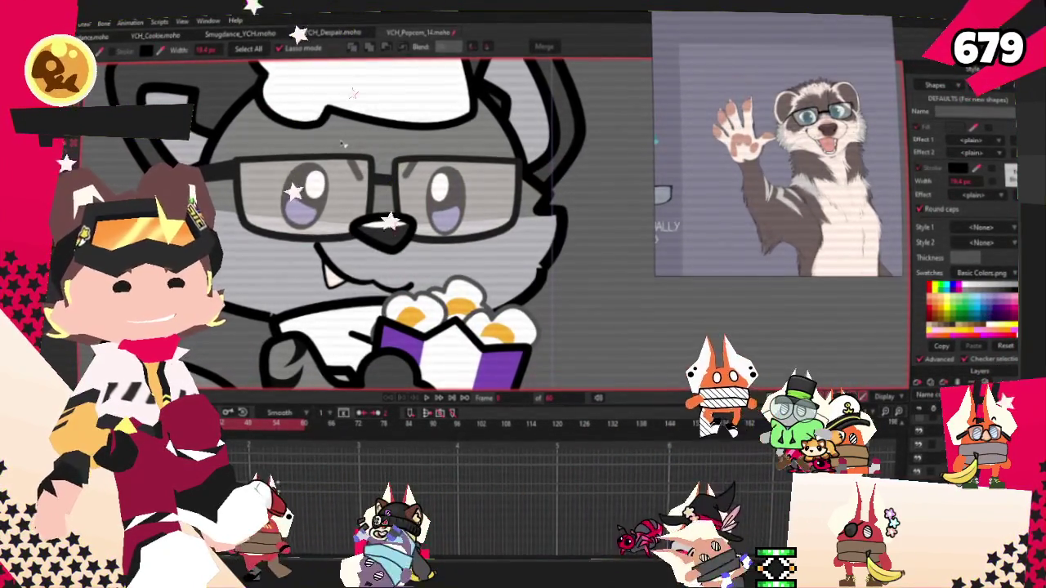
pyautogui.scroll(5, 398, 206)
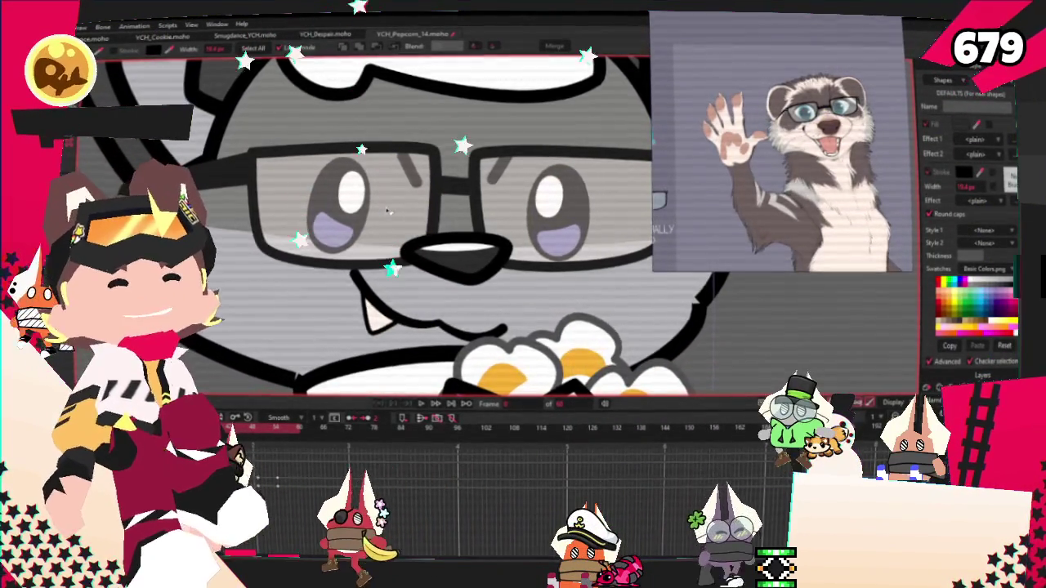
pyautogui.scroll(-5, 247, 302)
pyautogui.scroll(-2, 247, 301)
pyautogui.scroll(2, 399, 211)
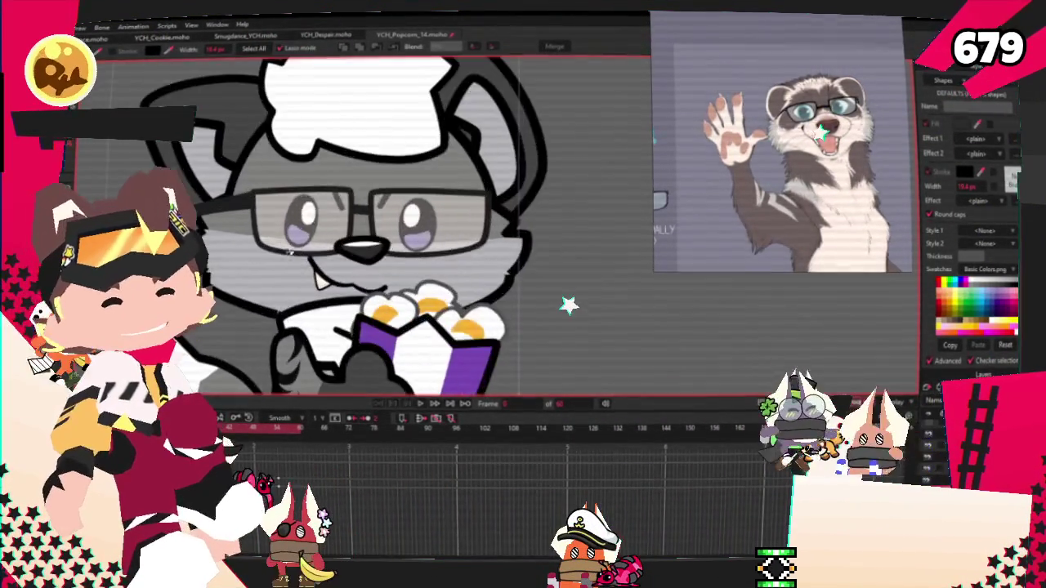
pyautogui.scroll(2, 399, 211)
pyautogui.scroll(1, 476, 197)
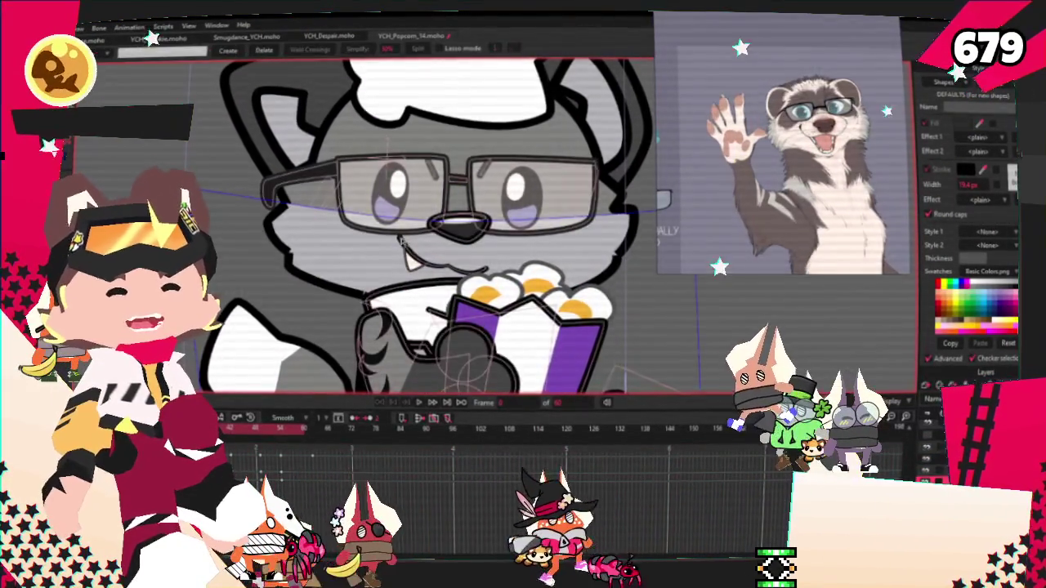
# Select the character's face shape.
pyautogui.press('f')
pyautogui.press('e')
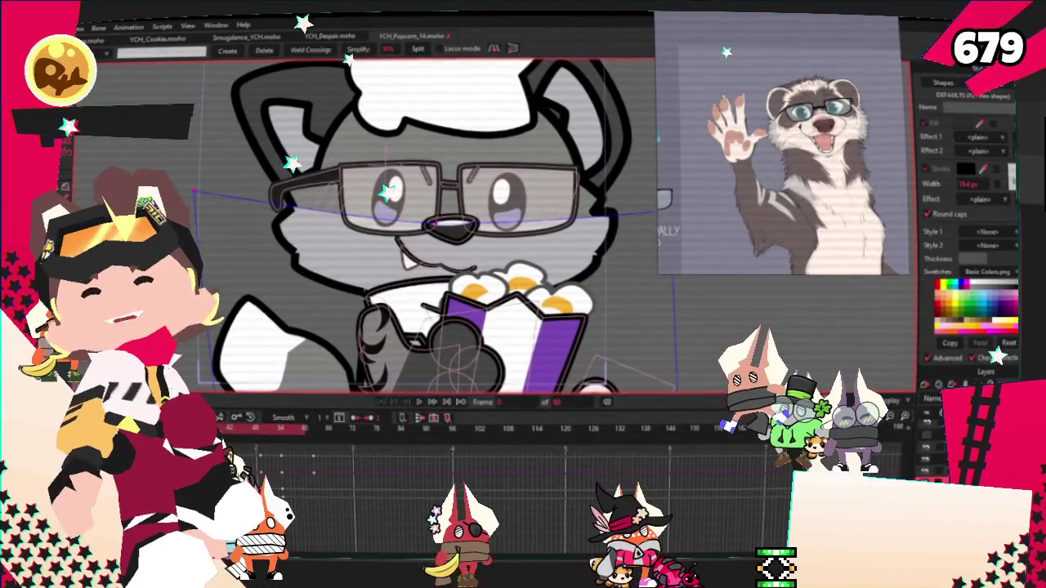
pyautogui.click(583, 249)
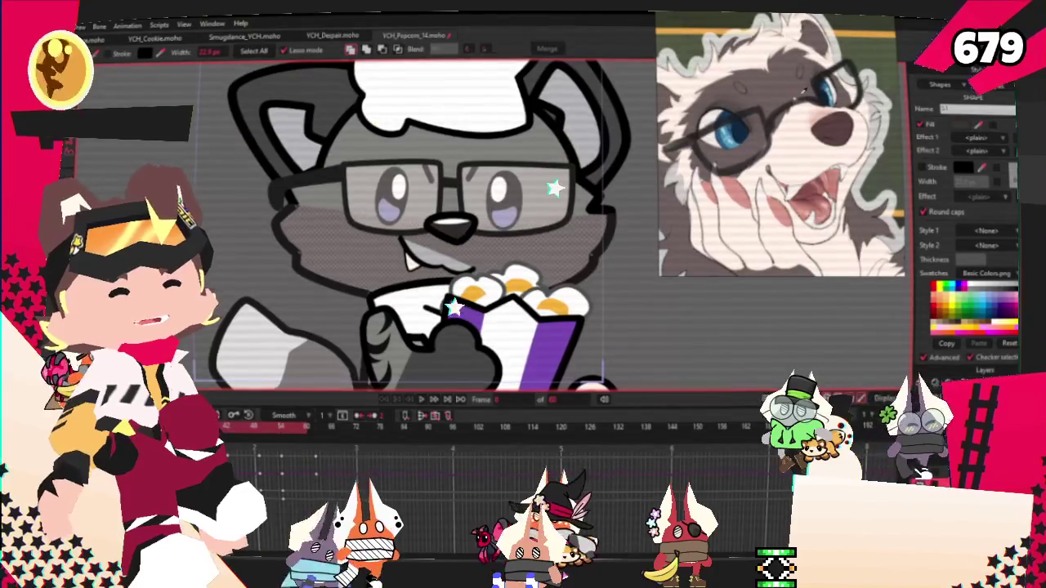
pyautogui.scroll(-3, 573, 256)
pyautogui.scroll(3, 423, 193)
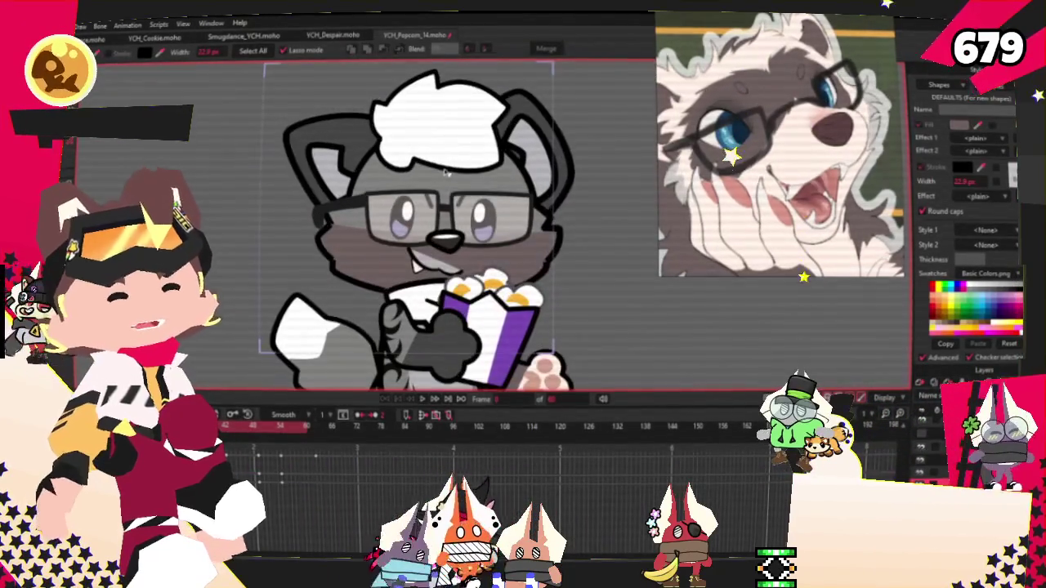
# Move all points up-left, then shrink the character at a later frame to record a keyframe.
pyautogui.hotkey('ctrl', 'a')
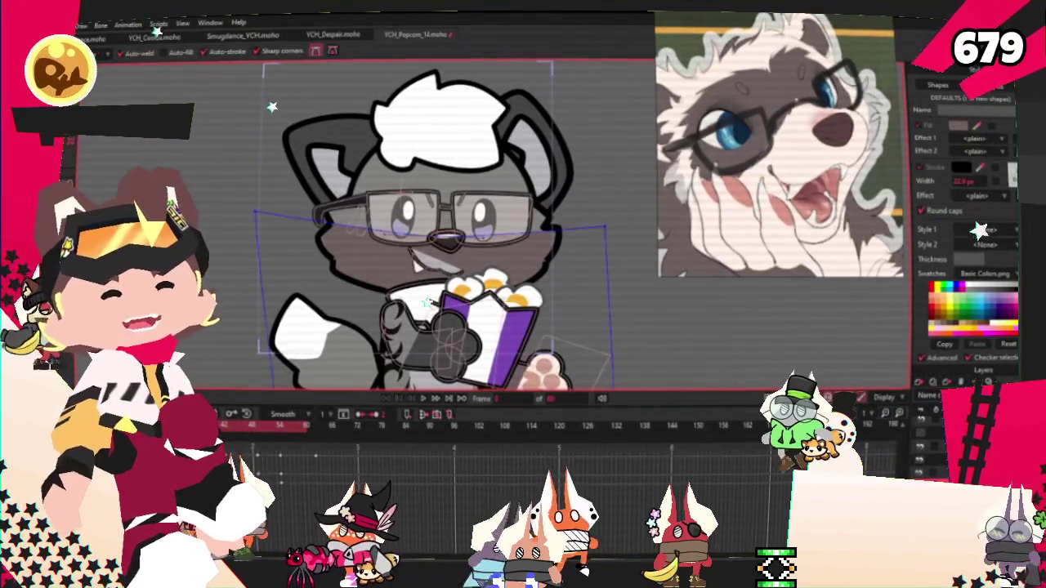
pyautogui.press('t')
pyautogui.moveTo(357, 145); pyautogui.dragTo(278, 56)
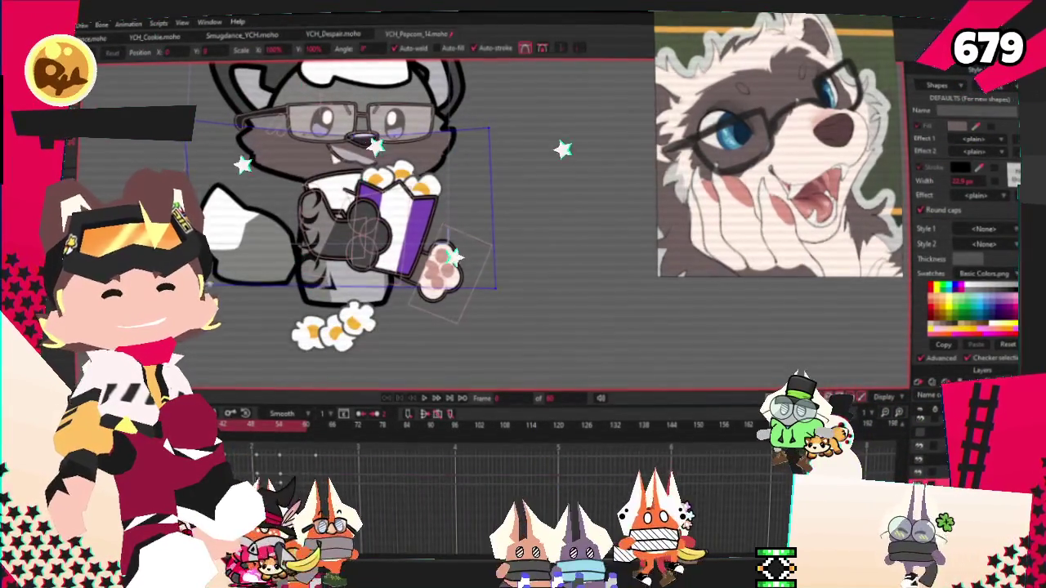
pyautogui.moveTo(311, 462); pyautogui.dragTo(353, 467)
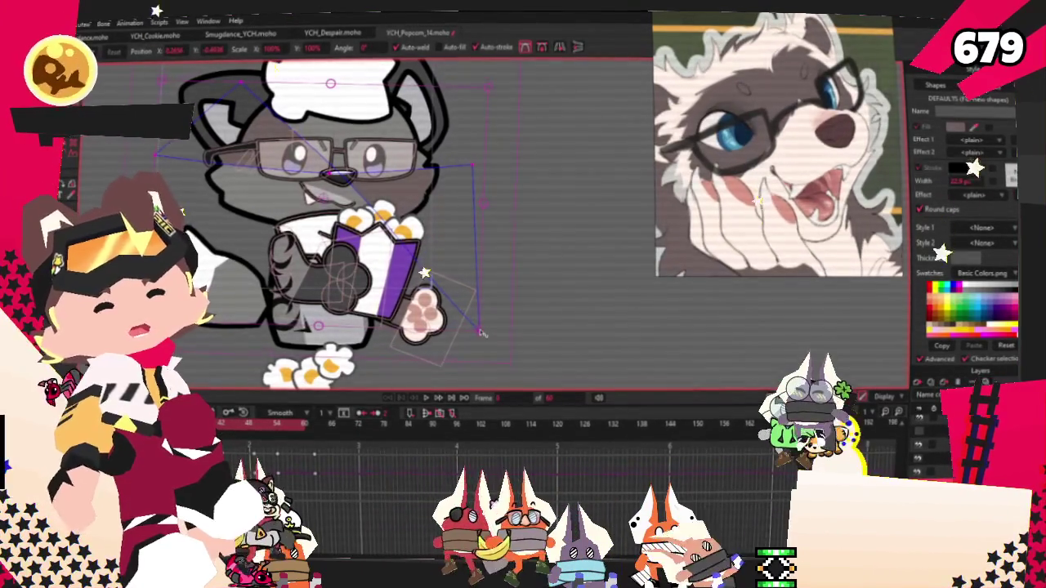
pyautogui.moveTo(484, 333); pyautogui.dragTo(481, 331)
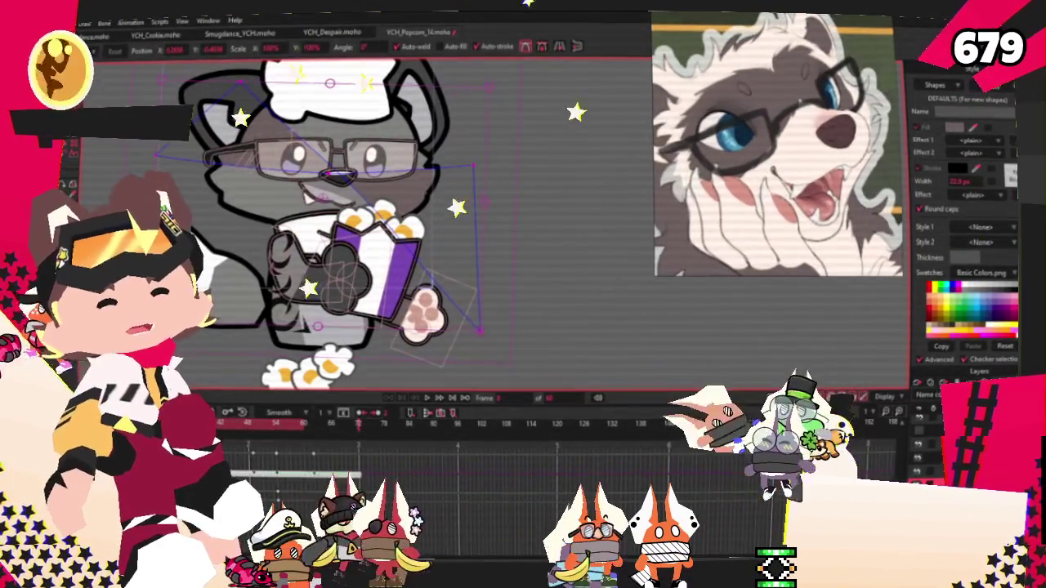
pyautogui.moveTo(163, 78); pyautogui.dragTo(219, 131)
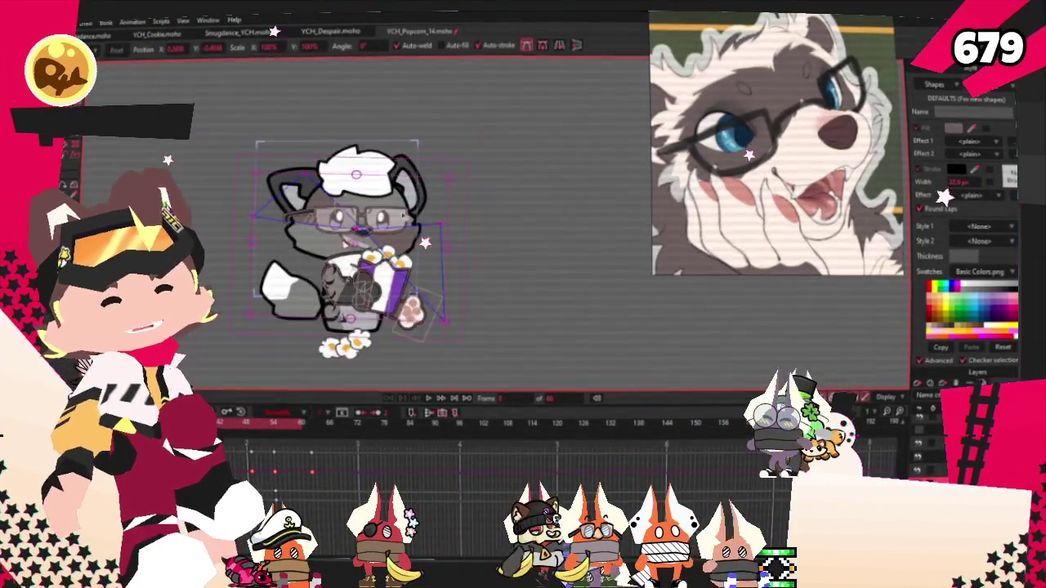
pyautogui.scroll(5, 254, 184)
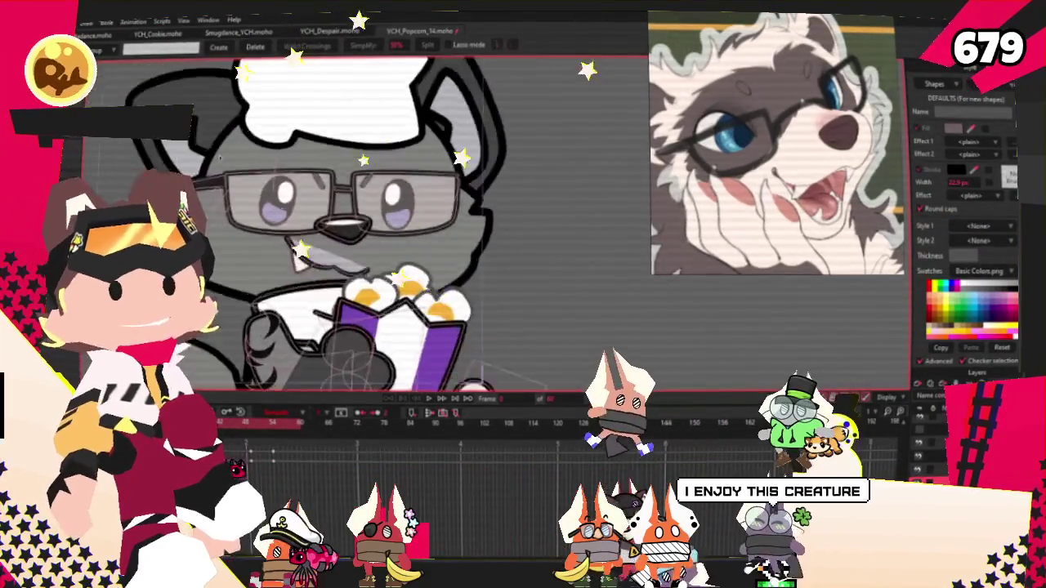
# Draw the mask outline over the eyes, adding points along the glasses' top and right edges.
pyautogui.press('g')
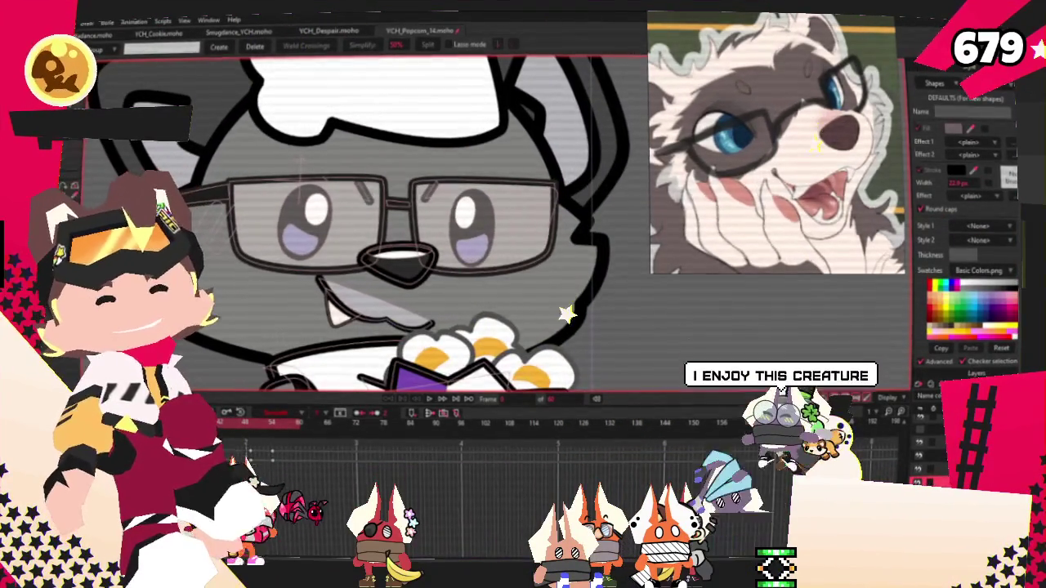
pyautogui.press('r')
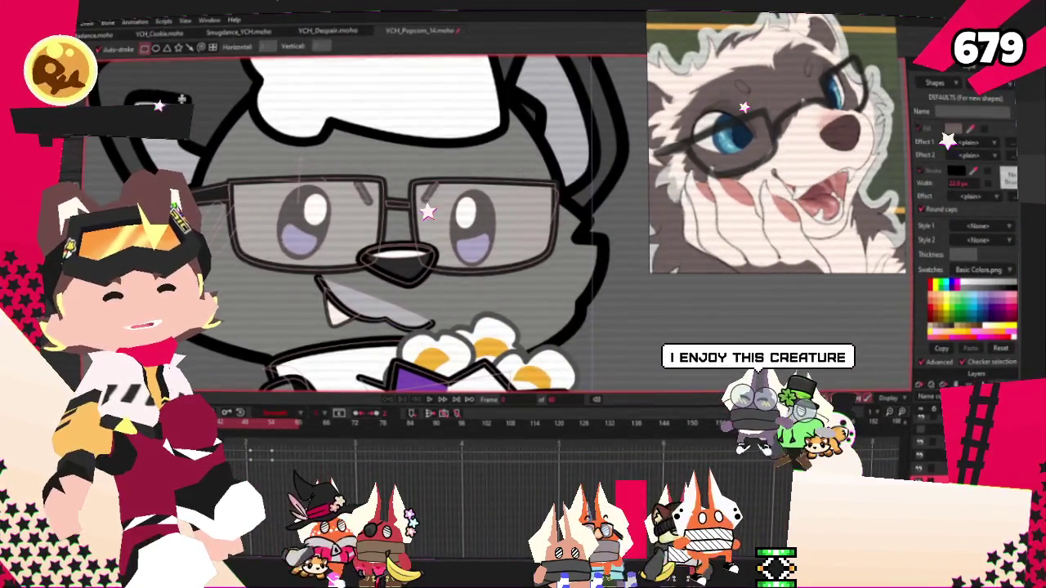
pyautogui.moveTo(230, 161); pyautogui.dragTo(403, 274)
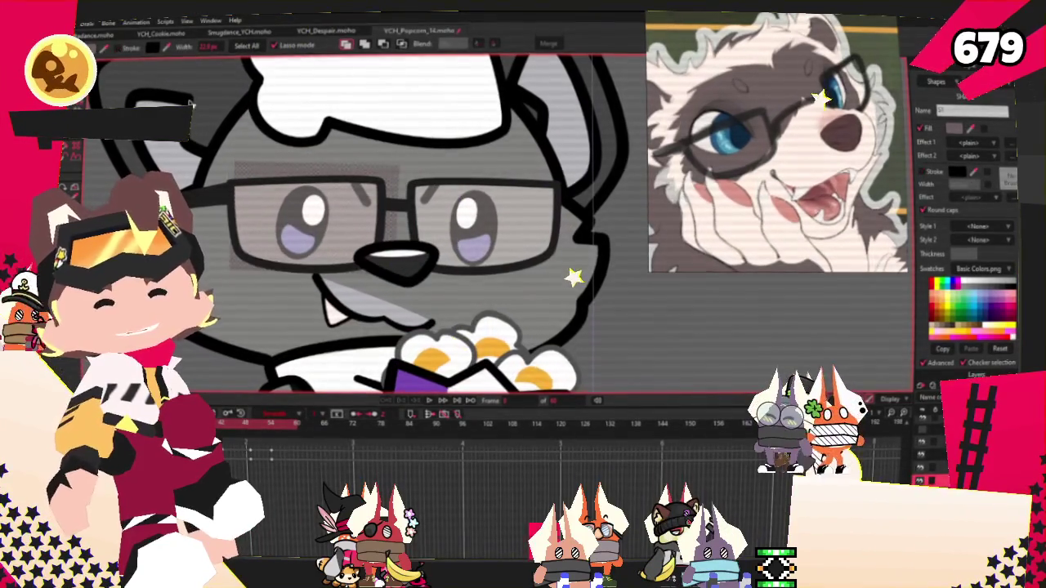
pyautogui.press('c')
pyautogui.scroll(3, 413, 192)
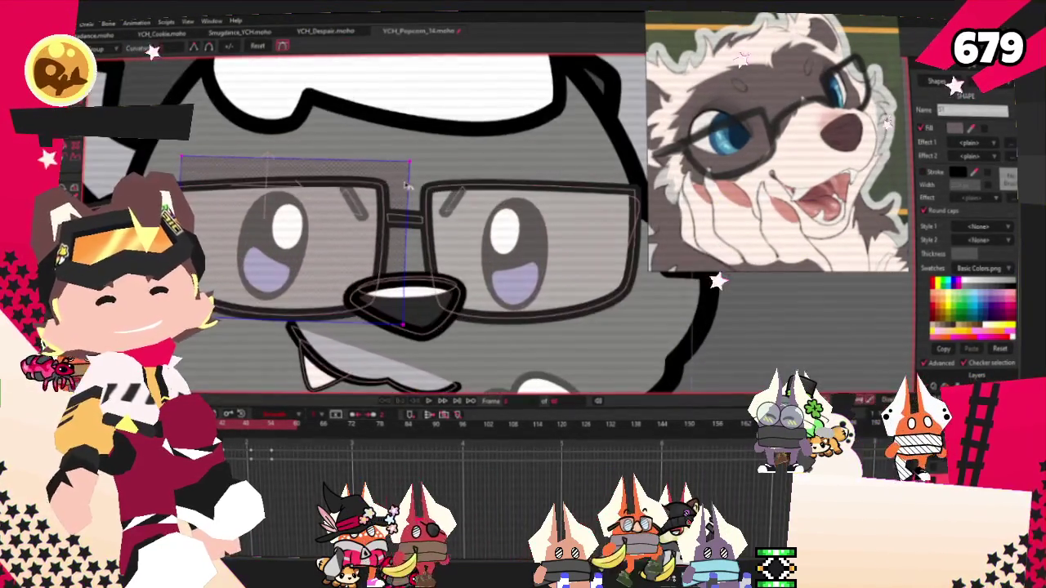
pyautogui.press('a')
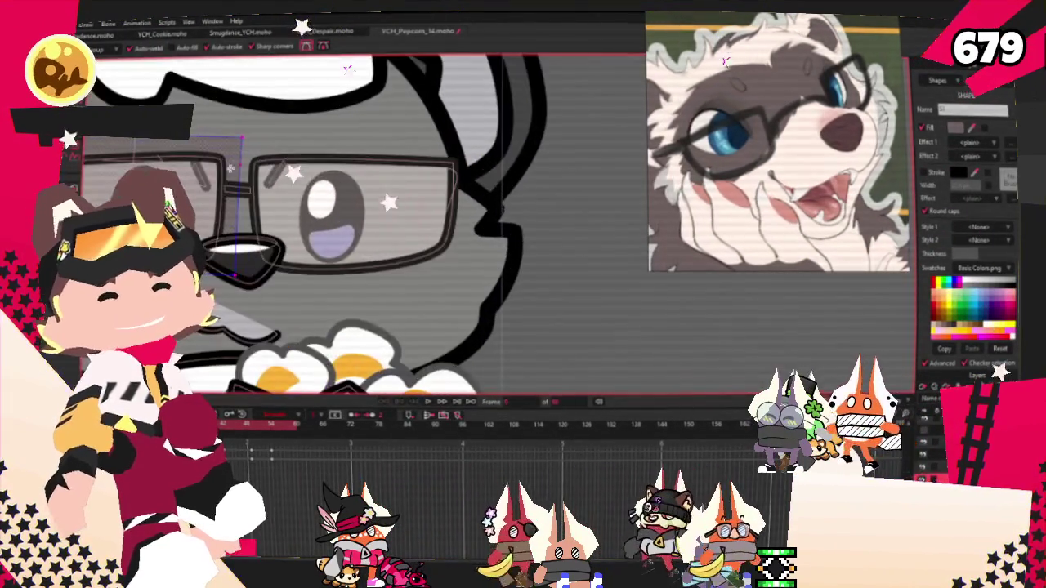
pyautogui.moveTo(248, 156); pyautogui.dragTo(261, 147)
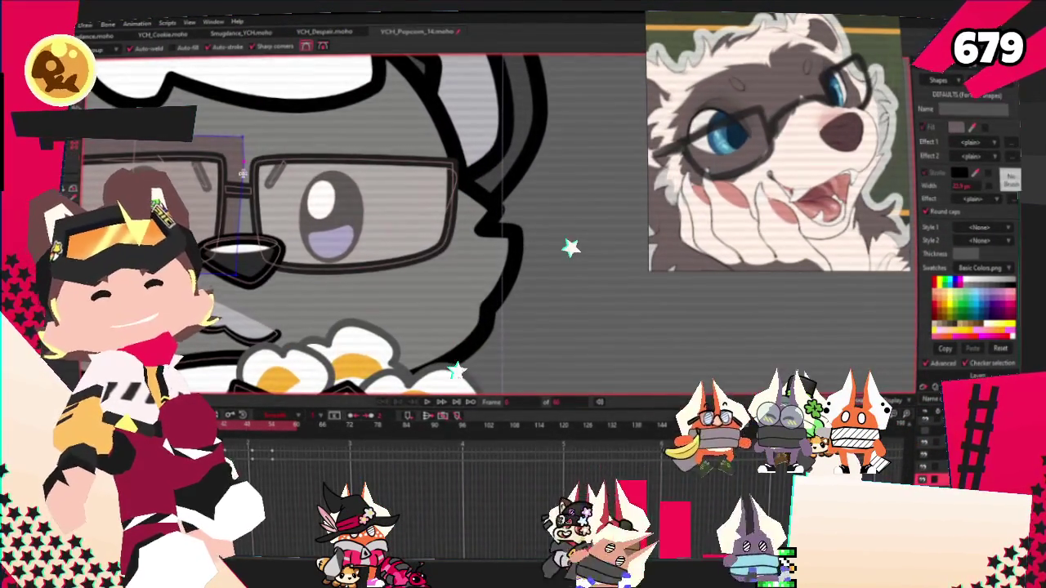
pyautogui.click(392, 139)
pyautogui.click(420, 239)
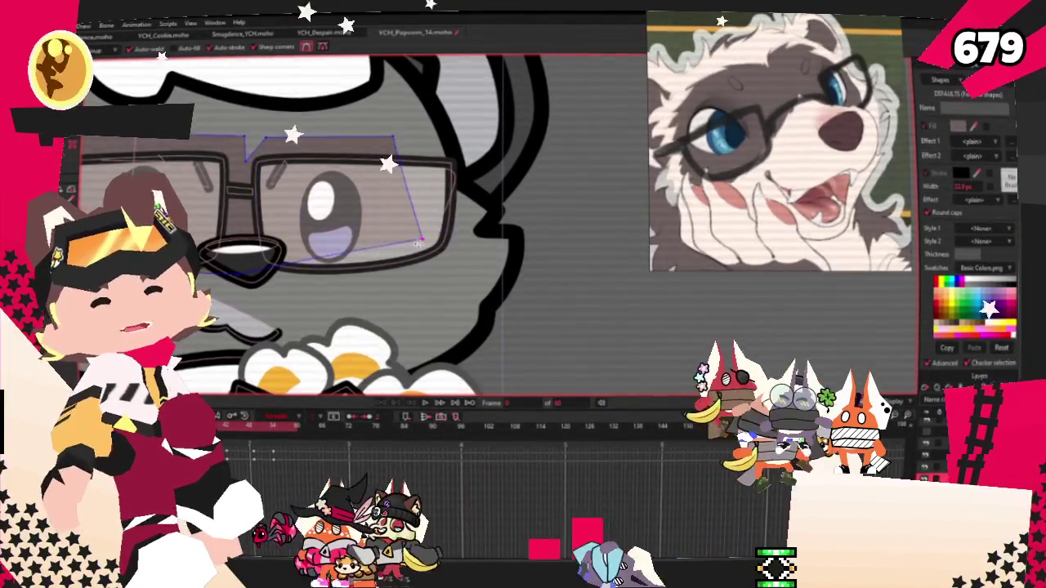
pyautogui.scroll(-3, 364, 285)
pyautogui.scroll(2, 327, 311)
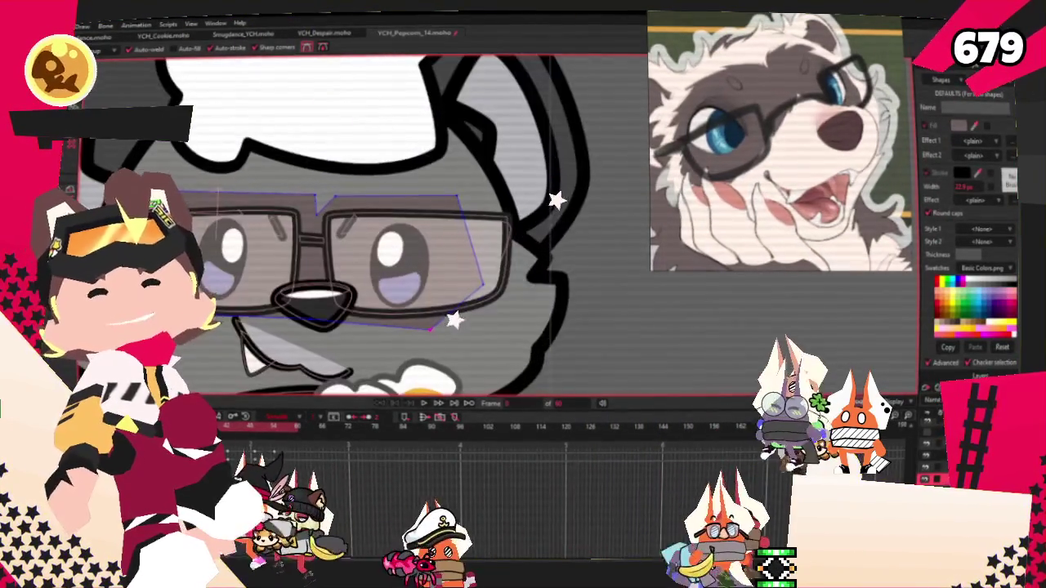
# Pull the mask's top-left corner point inward to fit the glasses.
pyautogui.press('t')
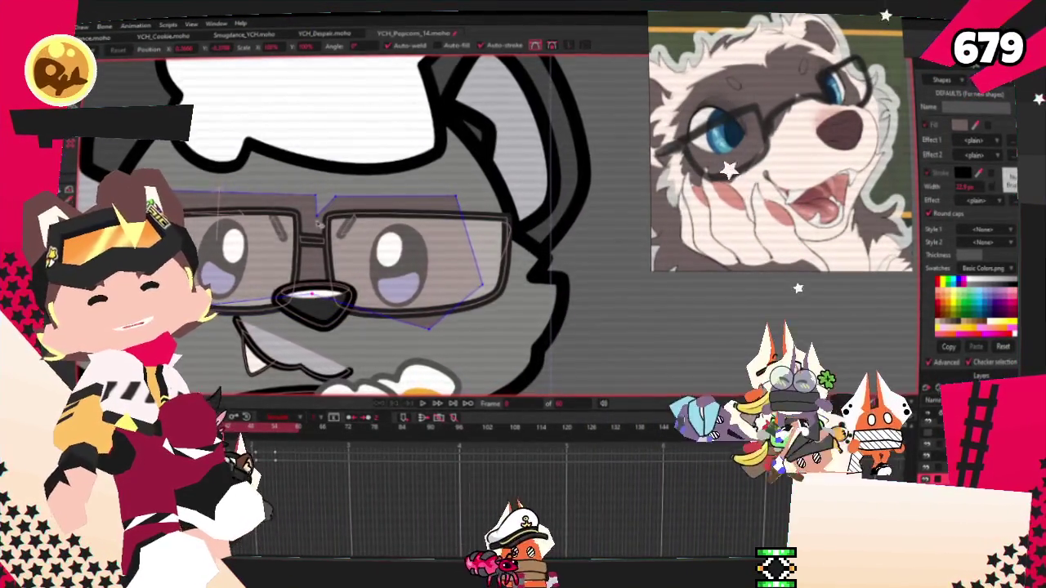
pyautogui.scroll(2, 278, 188)
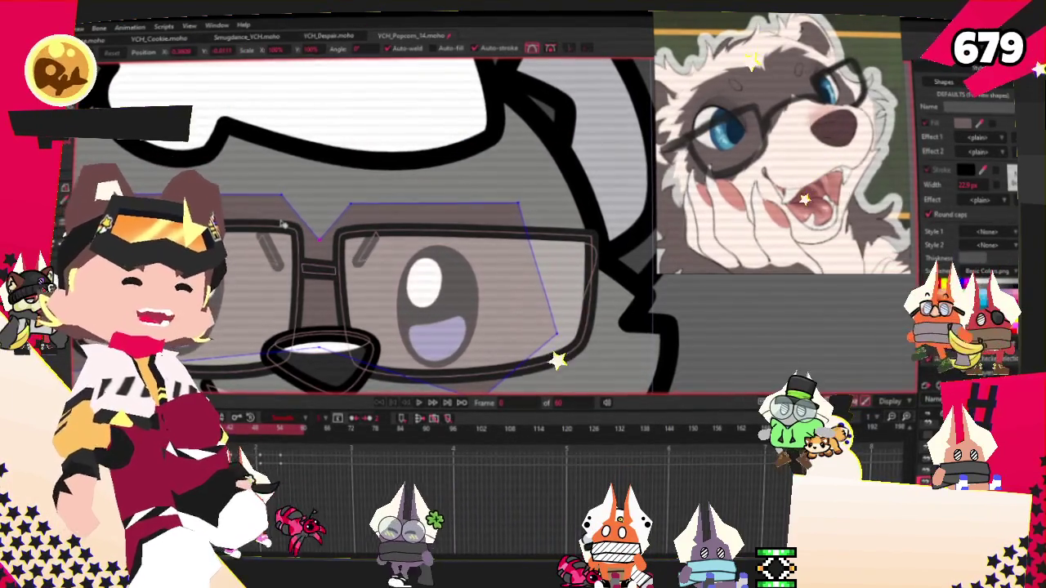
pyautogui.scroll(-1, 245, 204)
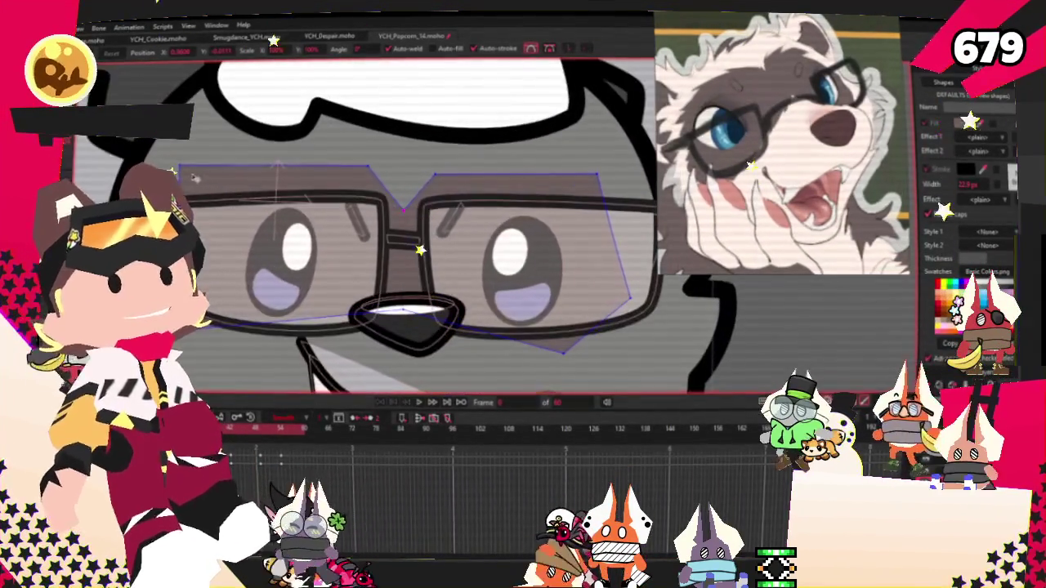
pyautogui.moveTo(194, 179); pyautogui.dragTo(212, 170)
pyautogui.press('a')
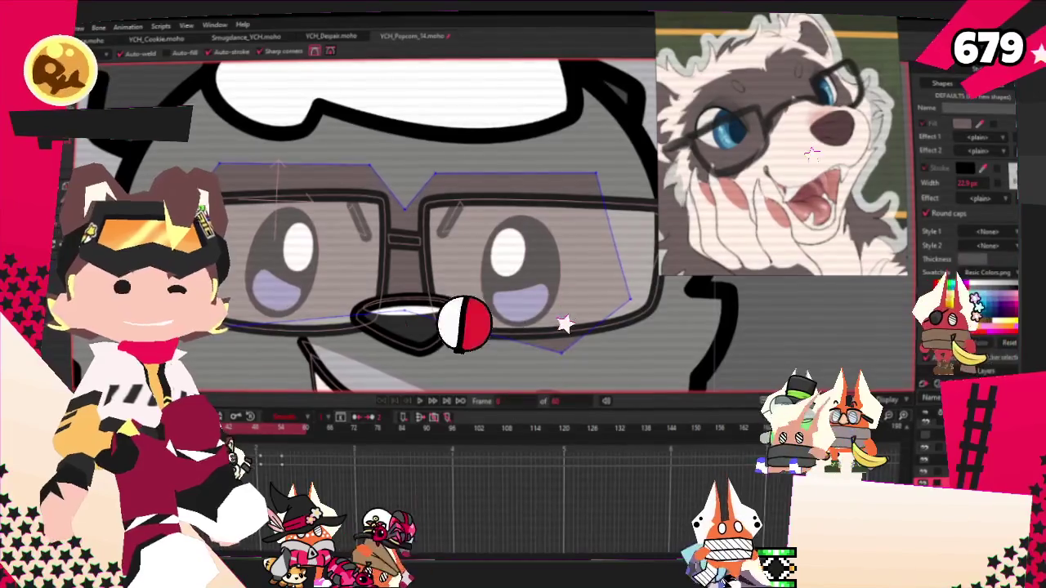
pyautogui.scroll(-1, 223, 204)
pyautogui.press('t')
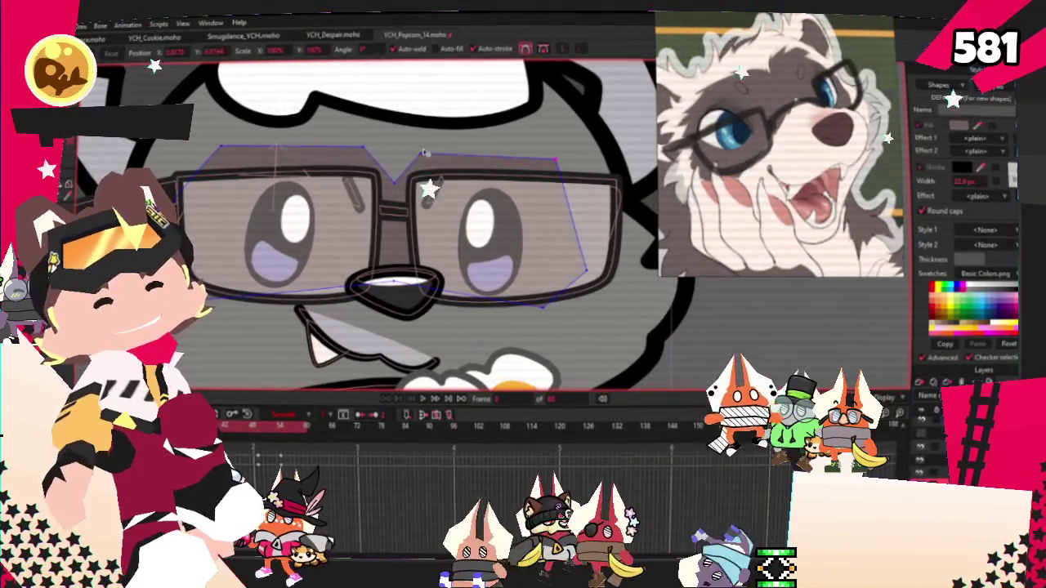
pyautogui.scroll(-2, 420, 148)
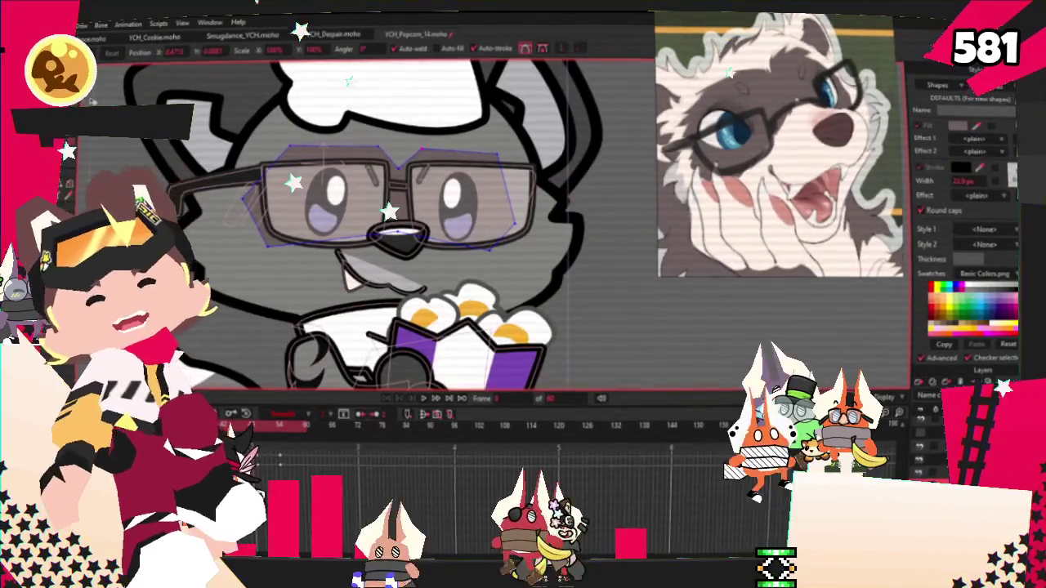
pyautogui.scroll(2, 349, 74)
# Soften the mask's right corner and fill the outline as a darker mask shape.
pyautogui.press('c')
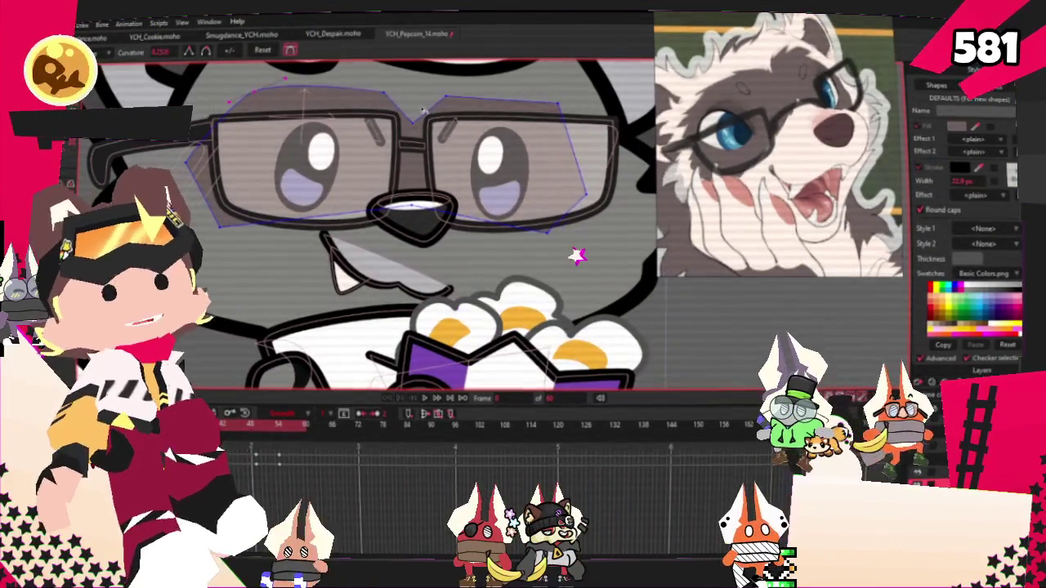
pyautogui.click(585, 193)
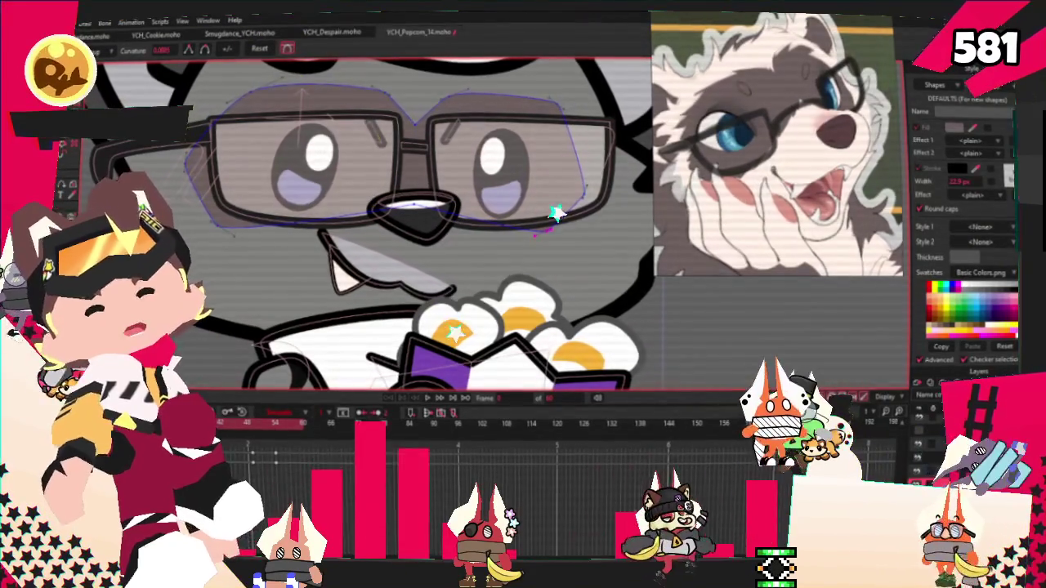
pyautogui.scroll(2, 577, 267)
pyautogui.press('t')
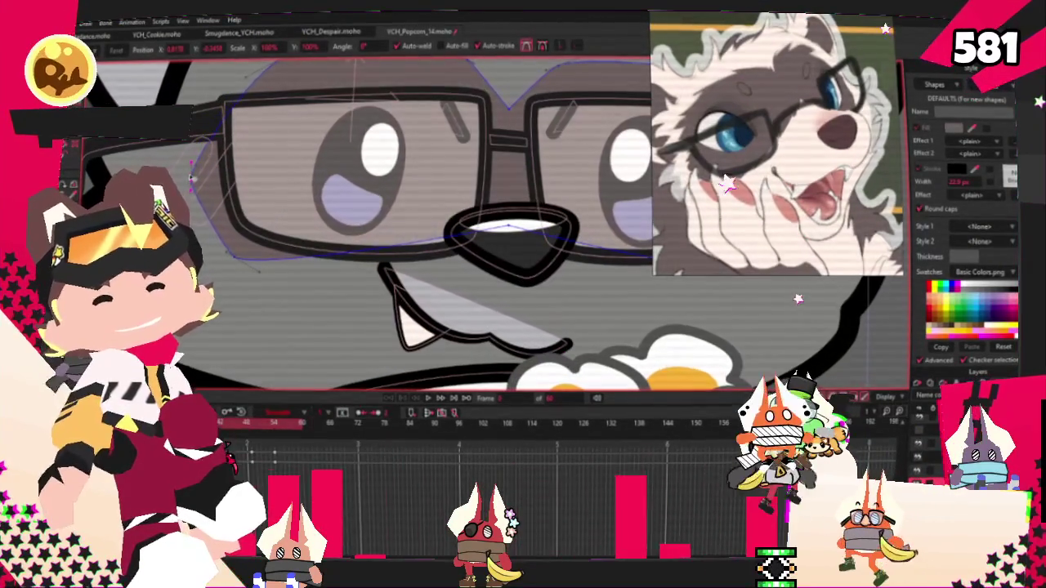
pyautogui.moveTo(777, 215); pyautogui.dragTo(532, 215)
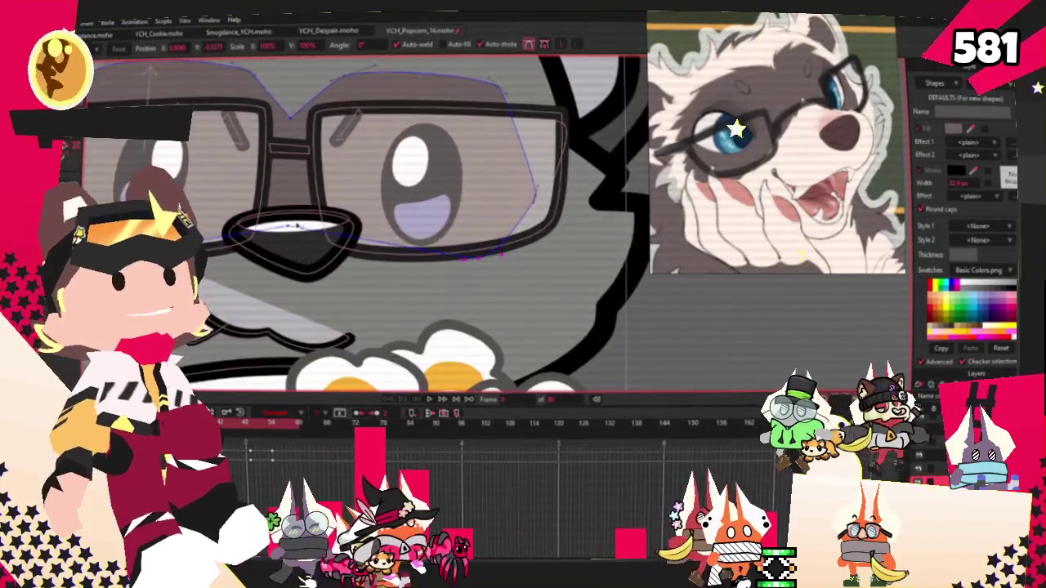
pyautogui.scroll(1, 300, 236)
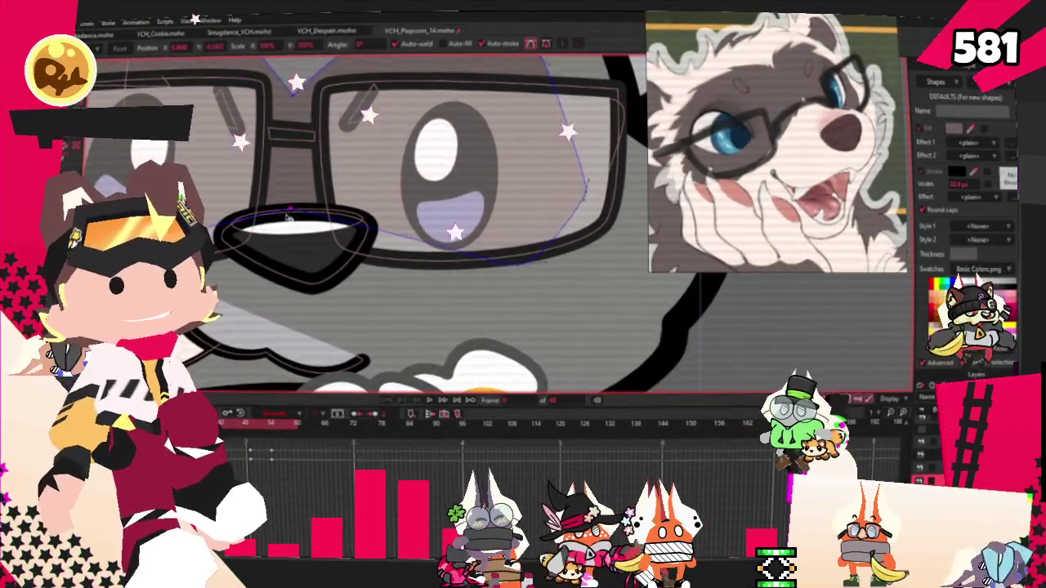
pyautogui.press('g')
pyautogui.scroll(-2, 288, 215)
pyautogui.press('q')
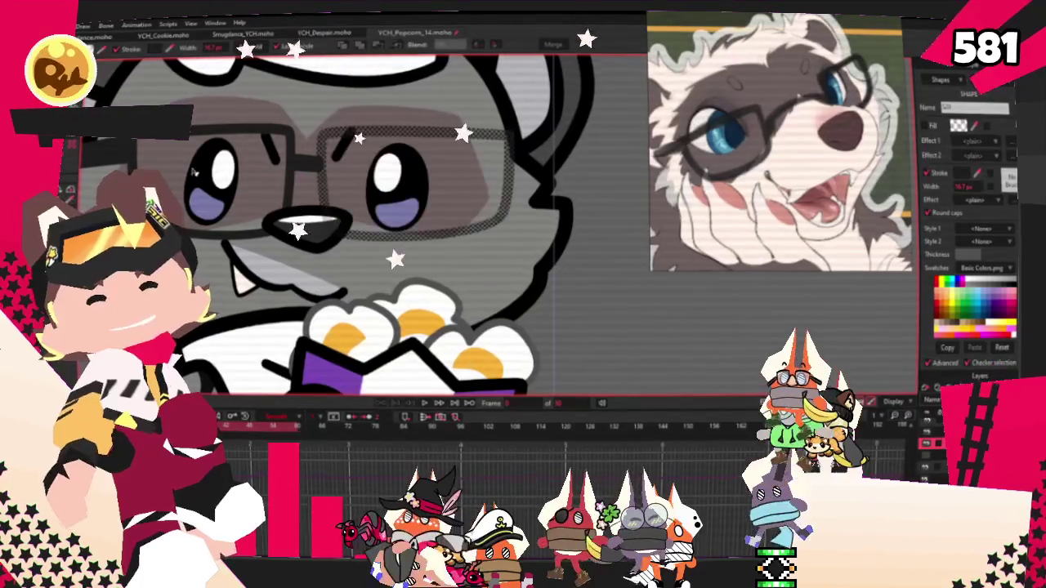
# Fill both irises with the blue sampled from the reference eye, then reselect the iris shapes.
pyautogui.click(202, 206)
pyautogui.keyDown('shift'); pyautogui.click(398, 211); pyautogui.keyUp('shift')
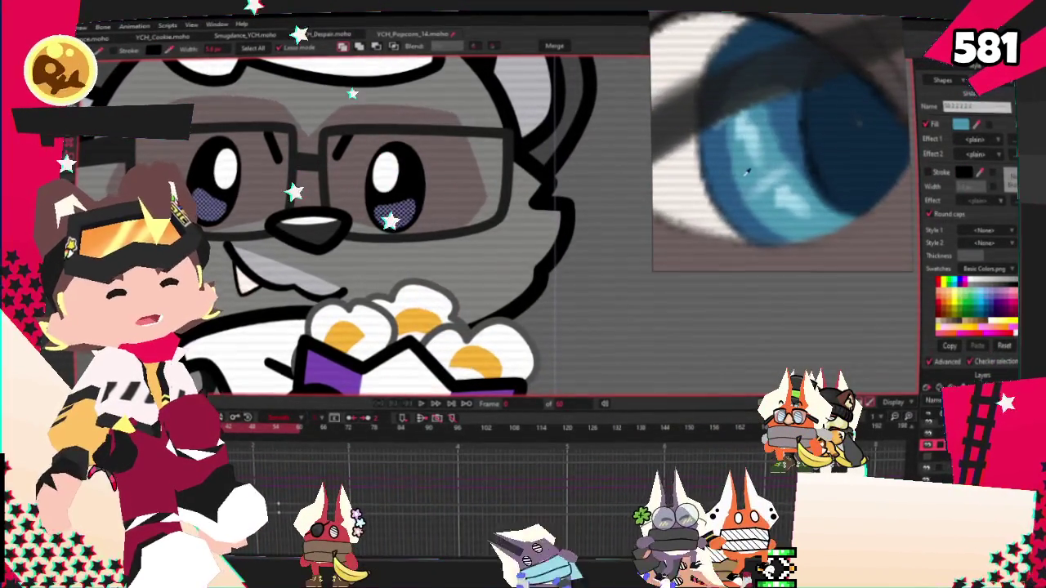
pyautogui.click(746, 171)
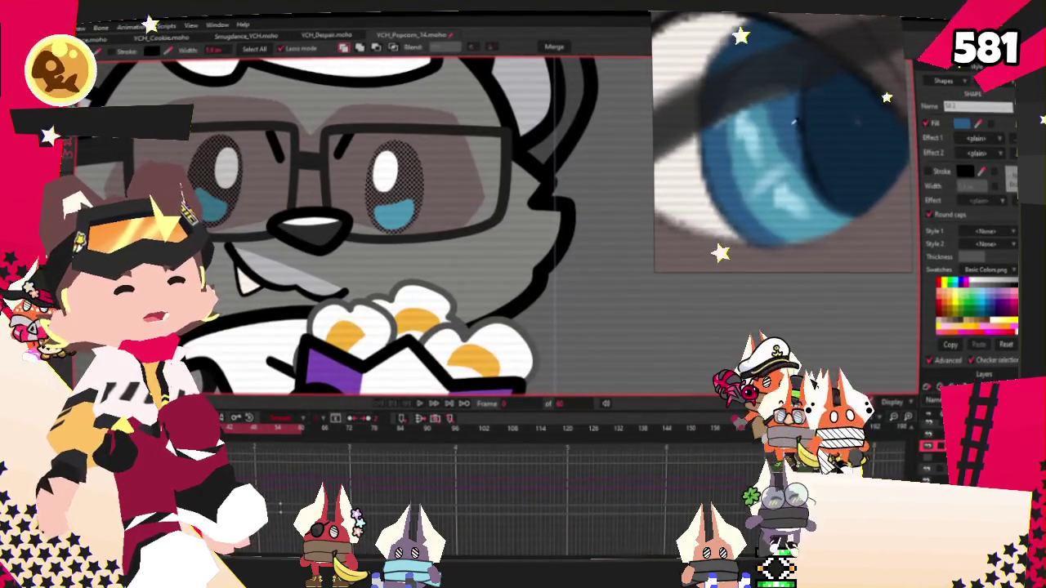
pyautogui.click(260, 162)
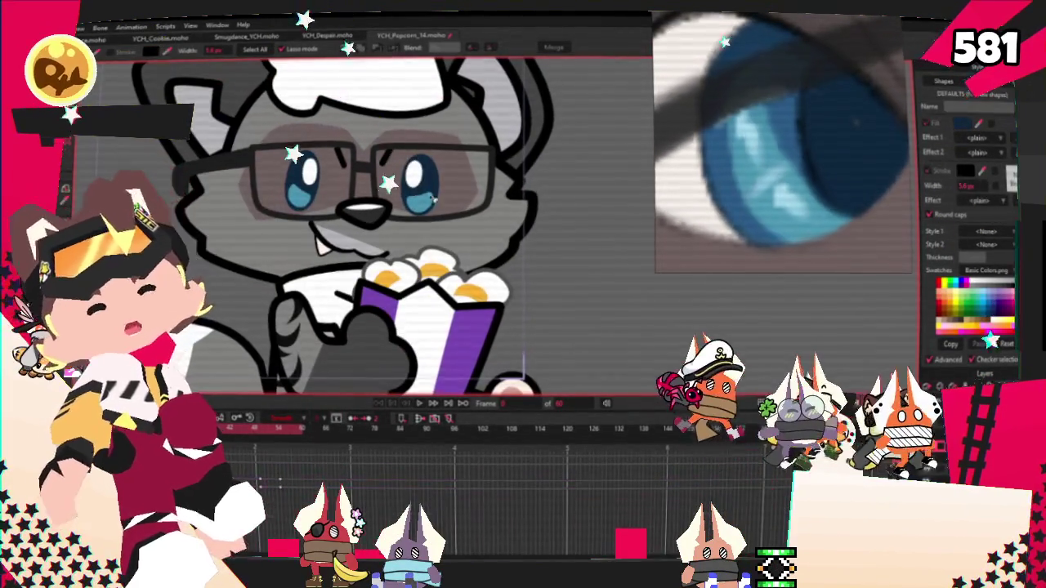
pyautogui.scroll(2, 260, 162)
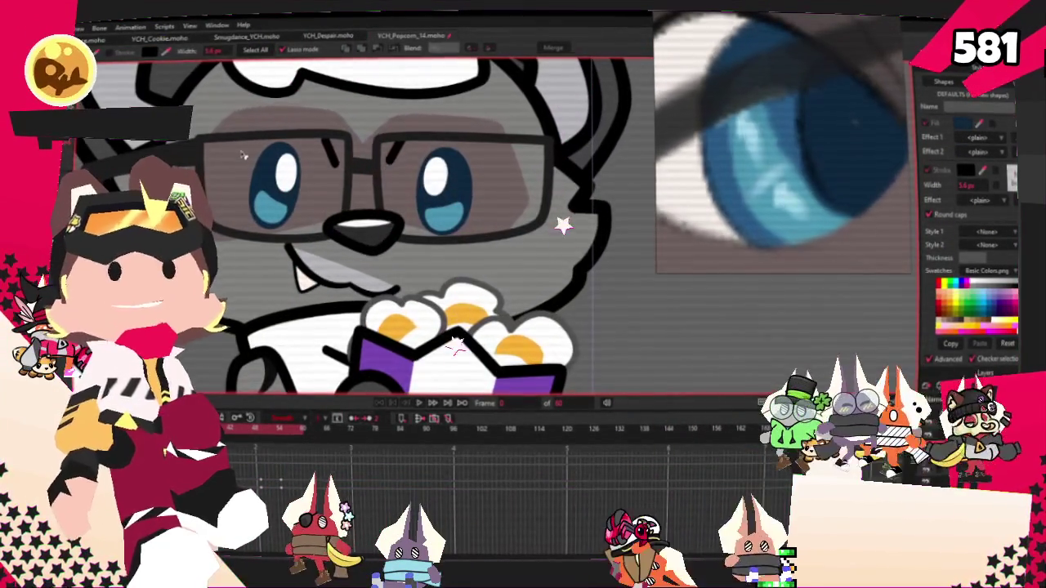
pyautogui.scroll(2, 279, 155)
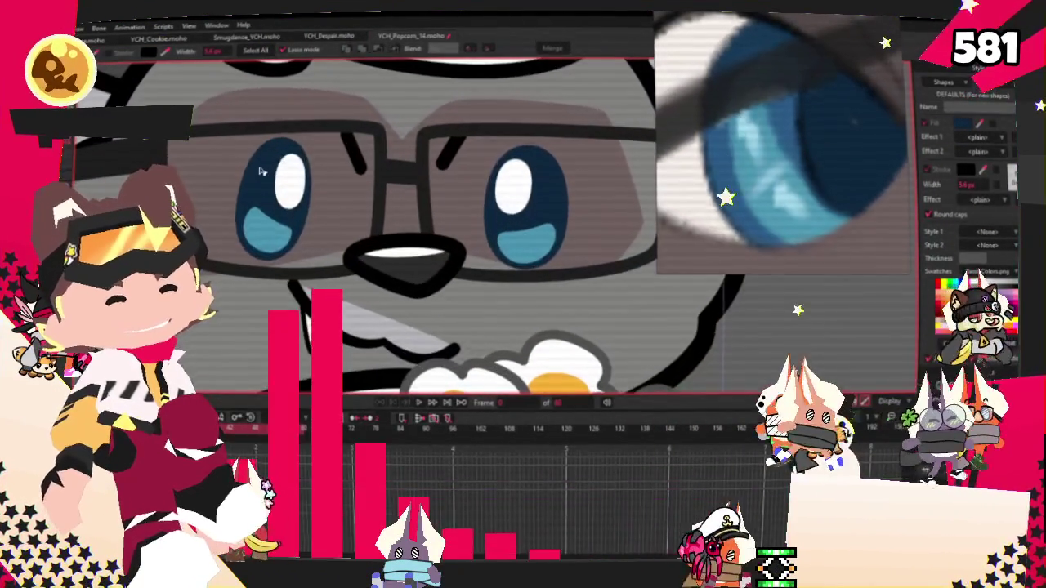
pyautogui.click(262, 196)
pyautogui.keyDown('shift'); pyautogui.click(550, 203); pyautogui.keyUp('shift')
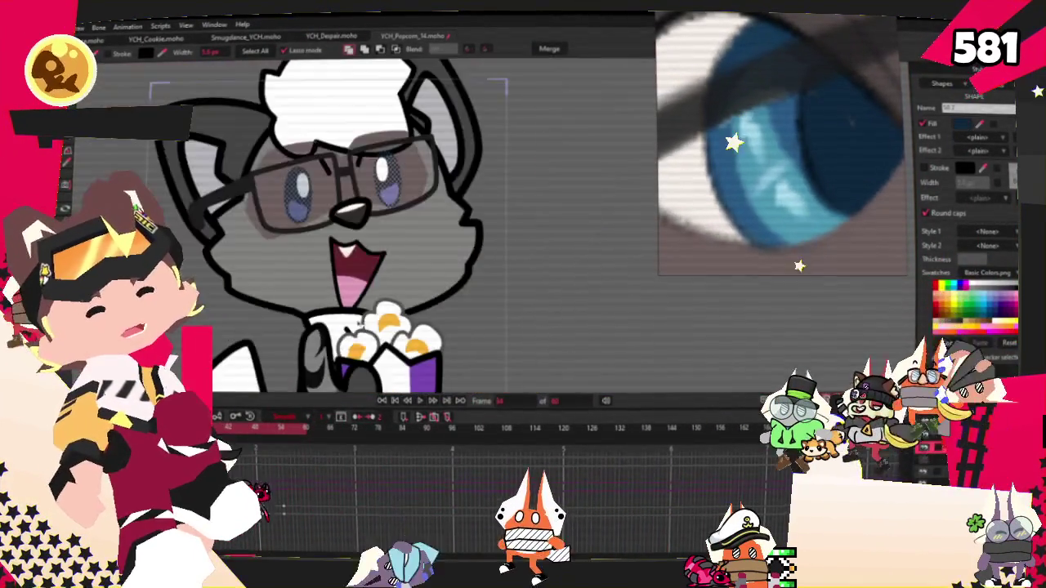
# Add the right eye's lower iris shape and fill both lower iris shapes light cyan.
pyautogui.scroll(2, 284, 222)
pyautogui.keyDown('shift'); pyautogui.click(524, 157); pyautogui.keyUp('shift')
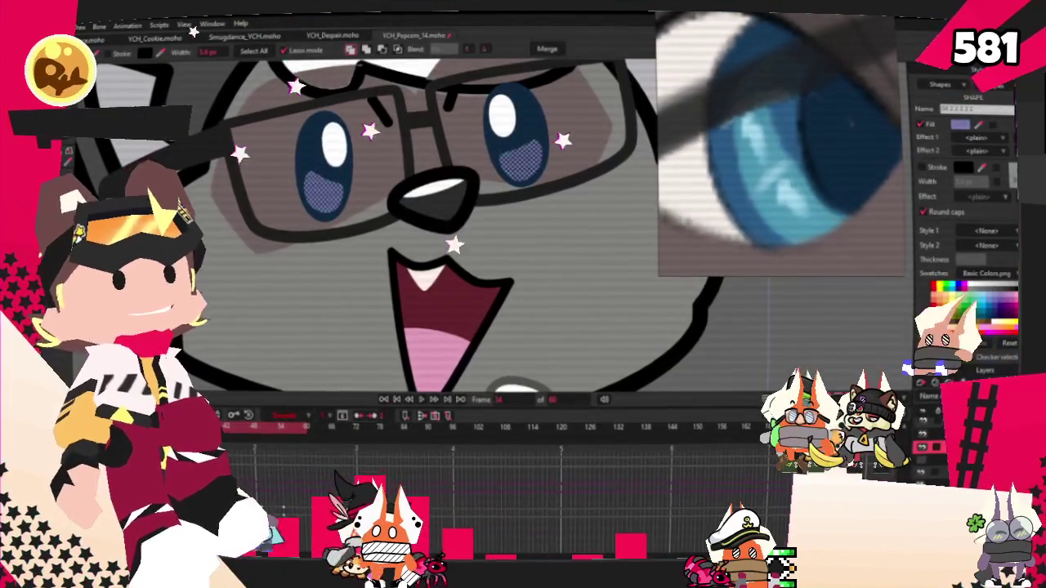
pyautogui.click(973, 304)
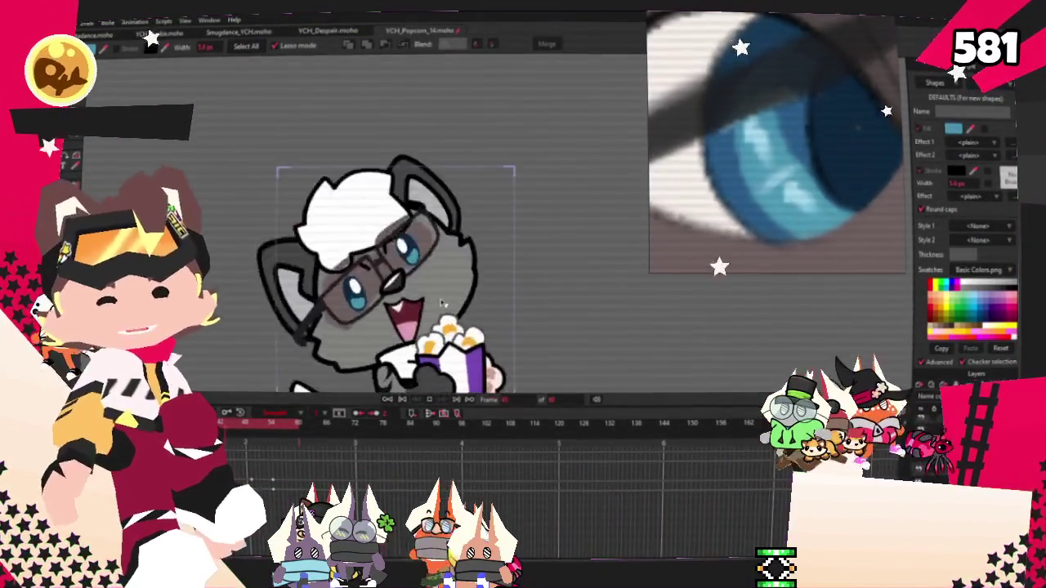
pyautogui.scroll(-2, 424, 230)
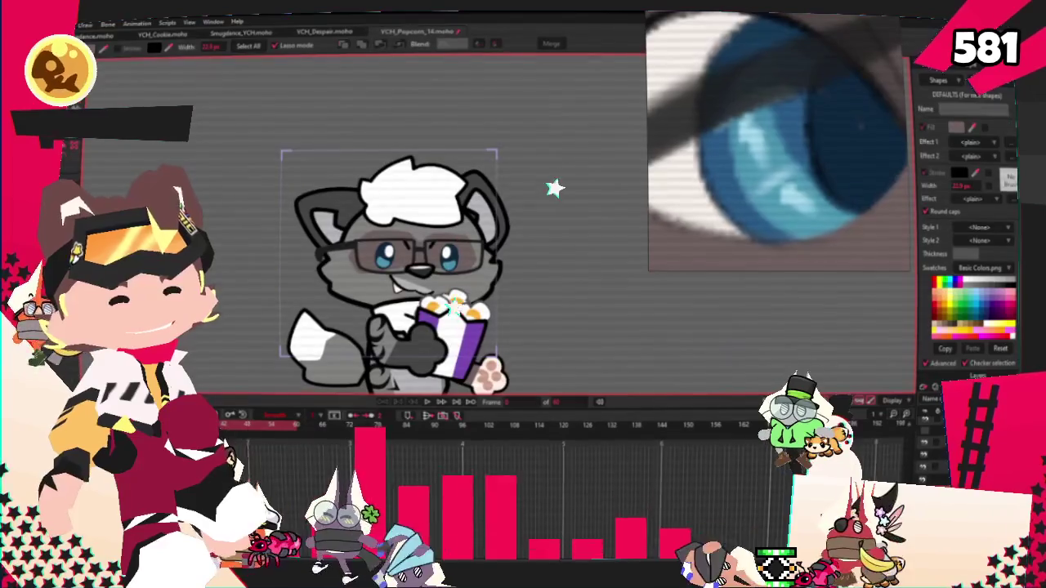
pyautogui.press('g')
pyautogui.scroll(2, 410, 179)
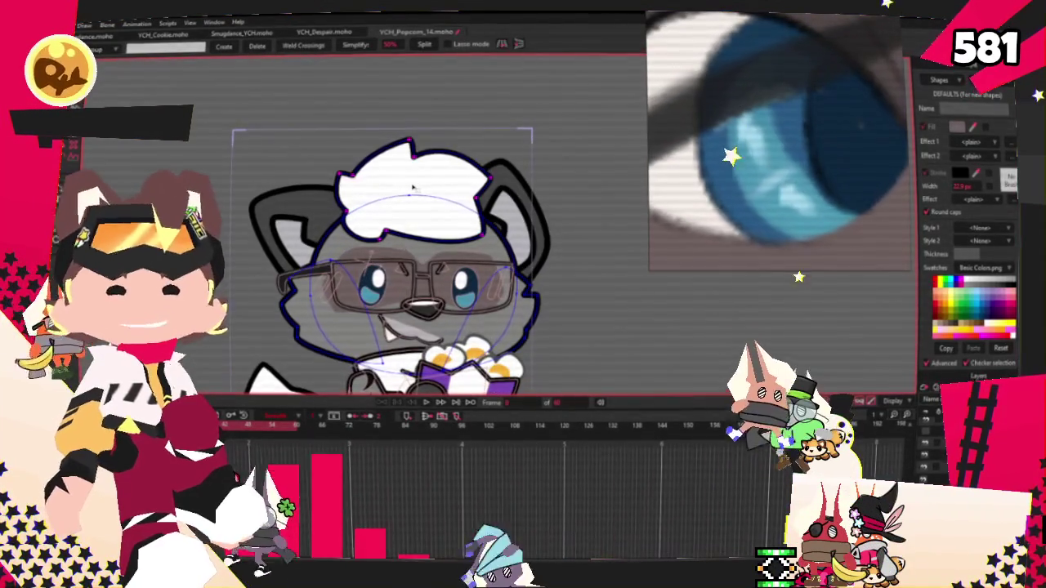
pyautogui.scroll(-2, 408, 195)
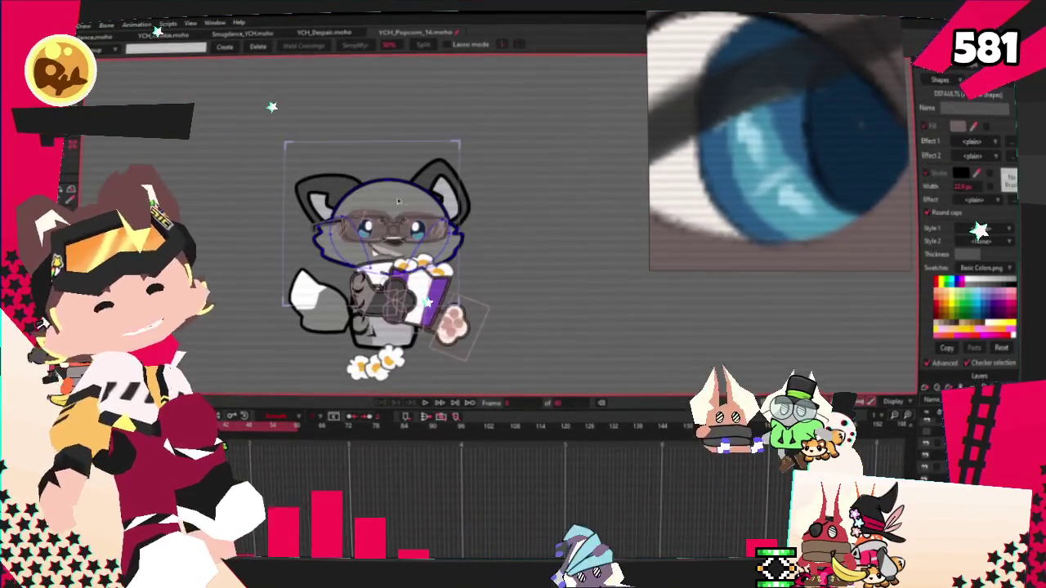
pyautogui.scroll(2, 401, 201)
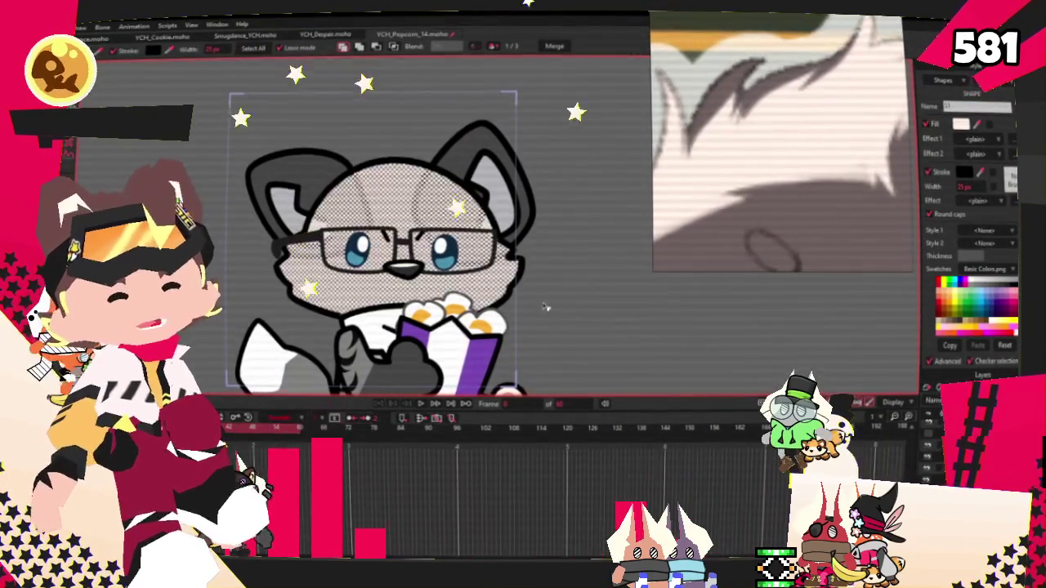
# Fill the ferret's open mouth pink, fit the whole character in view, and play the preview.
pyautogui.scroll(1, 412, 252)
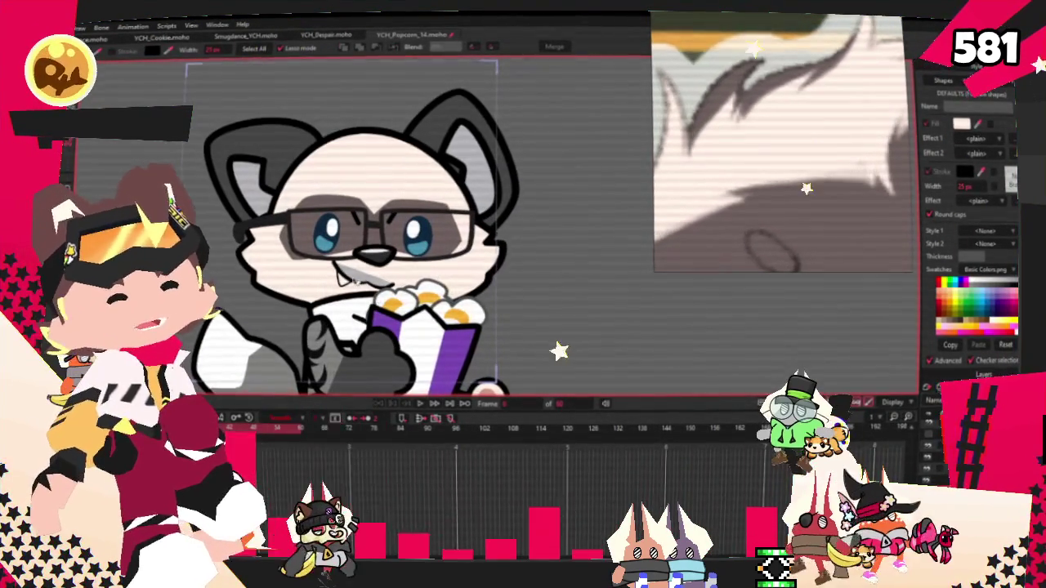
pyautogui.scroll(2, 429, 194)
pyautogui.click(313, 238)
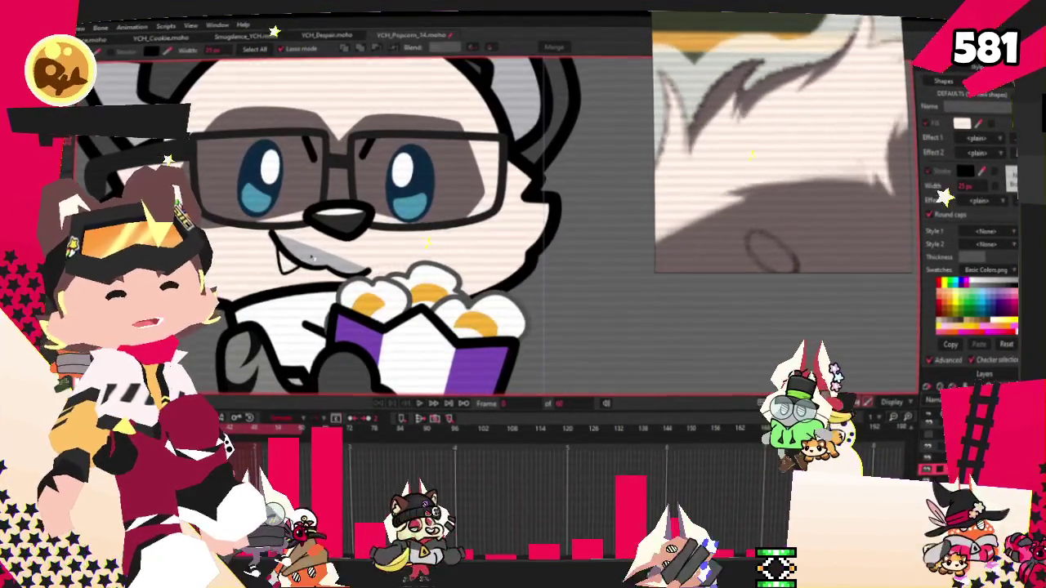
pyautogui.press('Escape')
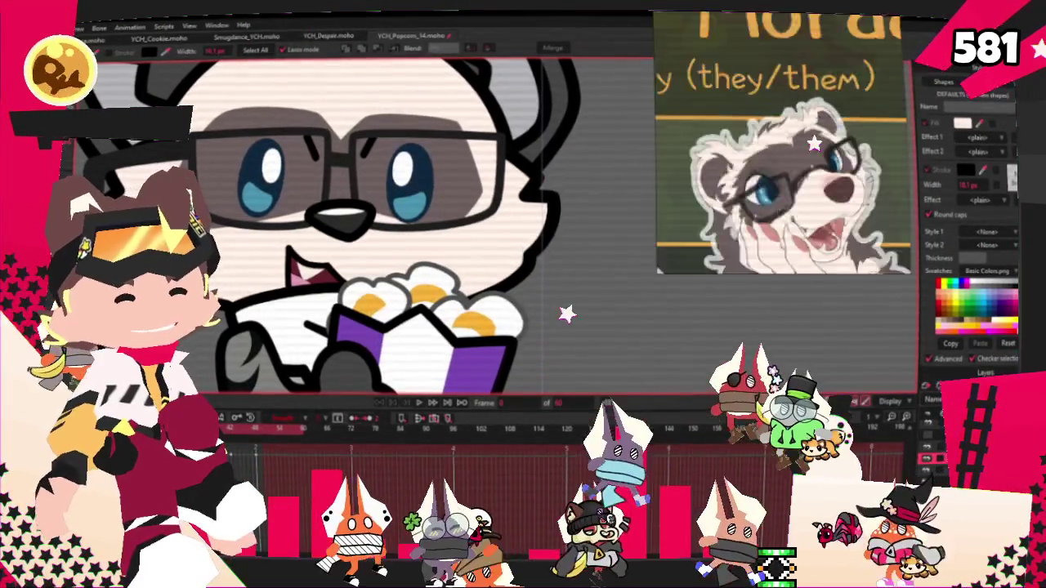
pyautogui.click(315, 276)
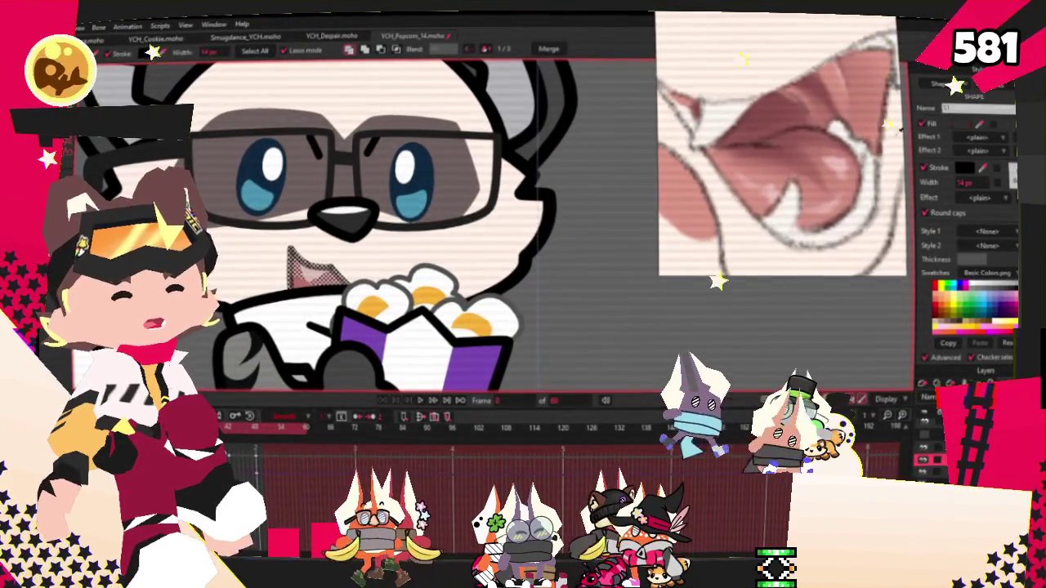
pyautogui.hotkey('ctrl', 'r')
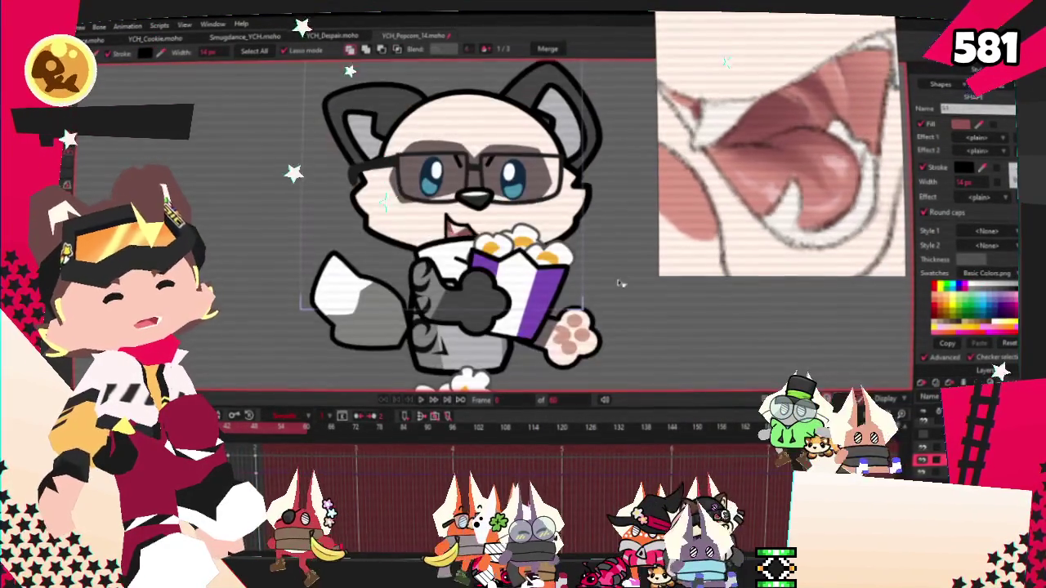
pyautogui.click(432, 402)
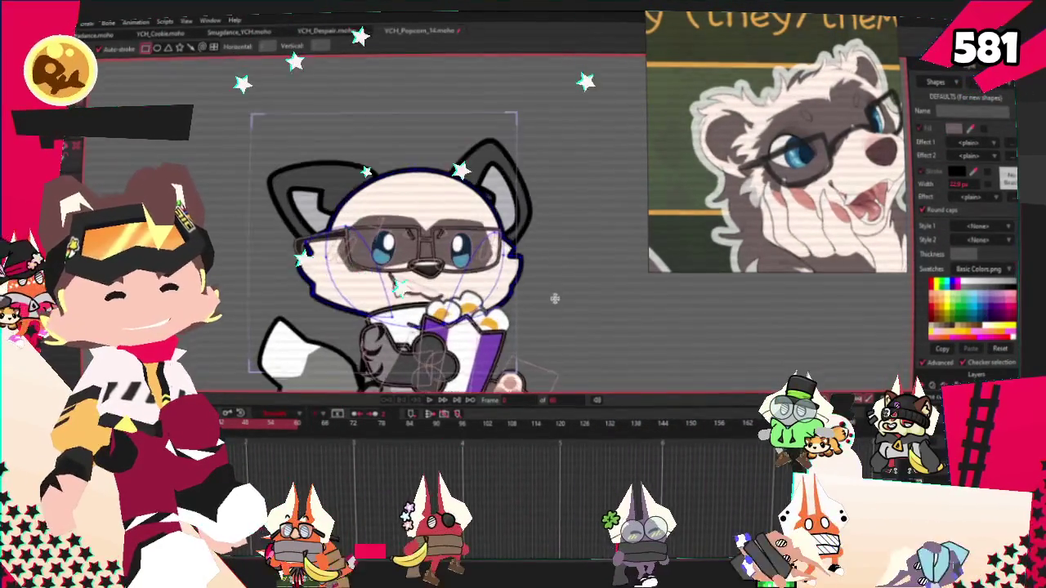
# Pull a point on the top head outline down-left into a notch for a tufted fur edge.
pyautogui.scroll(2, 555, 270)
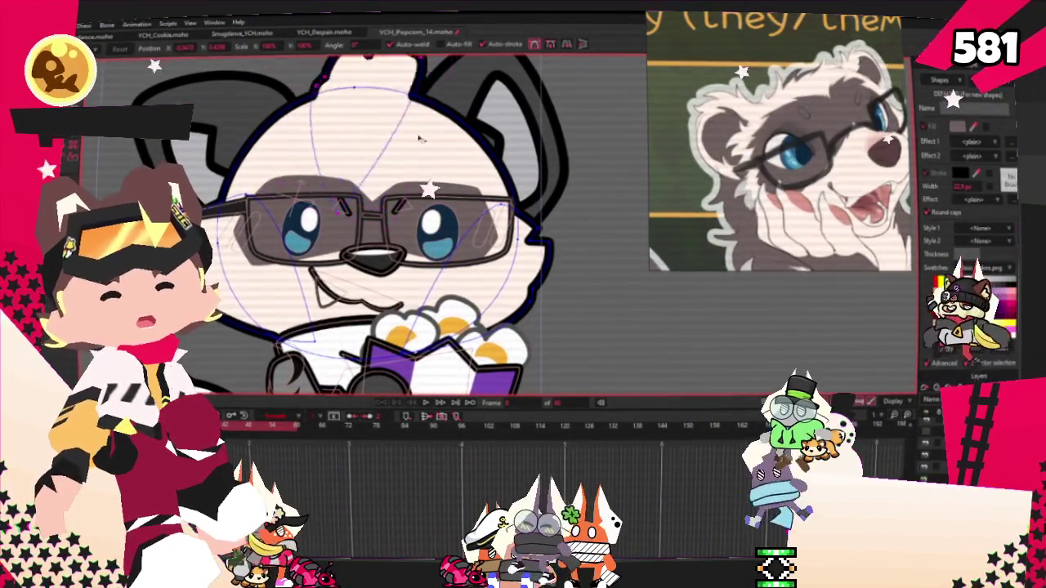
pyautogui.scroll(3, 409, 123)
pyautogui.scroll(-2, 391, 109)
pyautogui.scroll(2, 390, 110)
pyautogui.scroll(2, 390, 109)
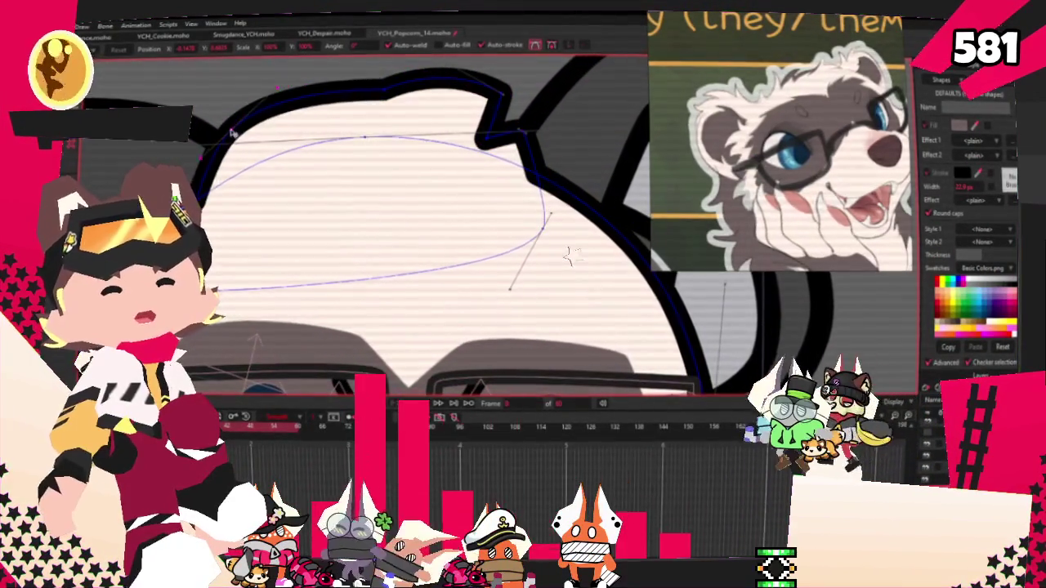
pyautogui.moveTo(377, 96); pyautogui.dragTo(305, 144)
pyautogui.scroll(-1, 320, 139)
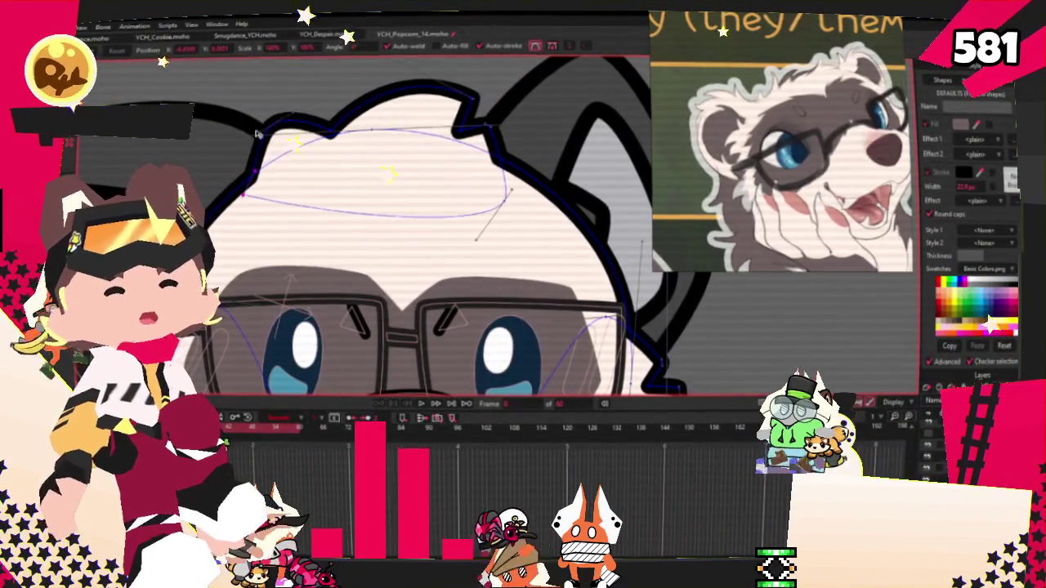
pyautogui.scroll(1, 384, 131)
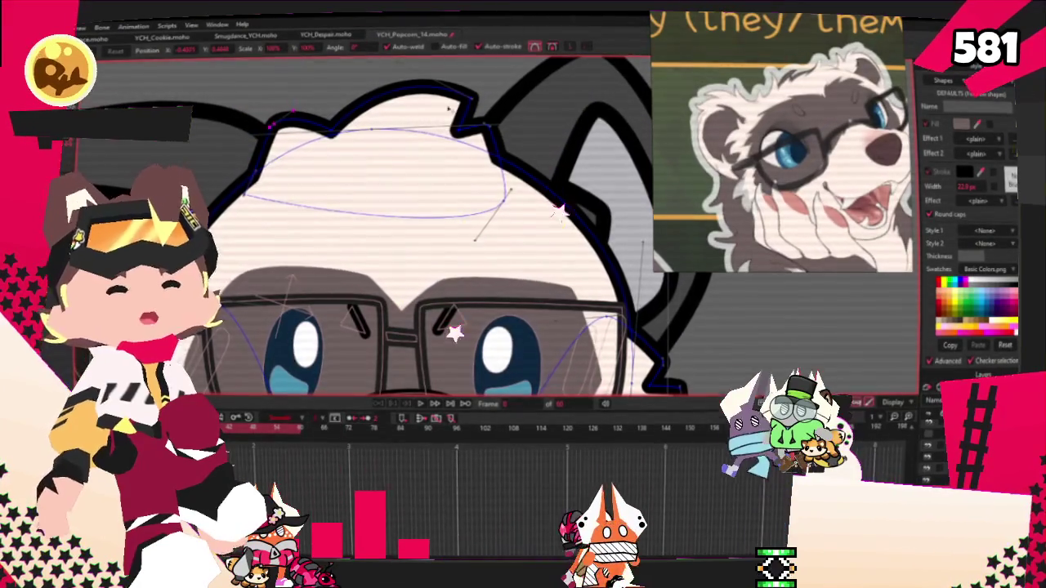
pyautogui.scroll(1, 497, 136)
pyautogui.scroll(1, 457, 138)
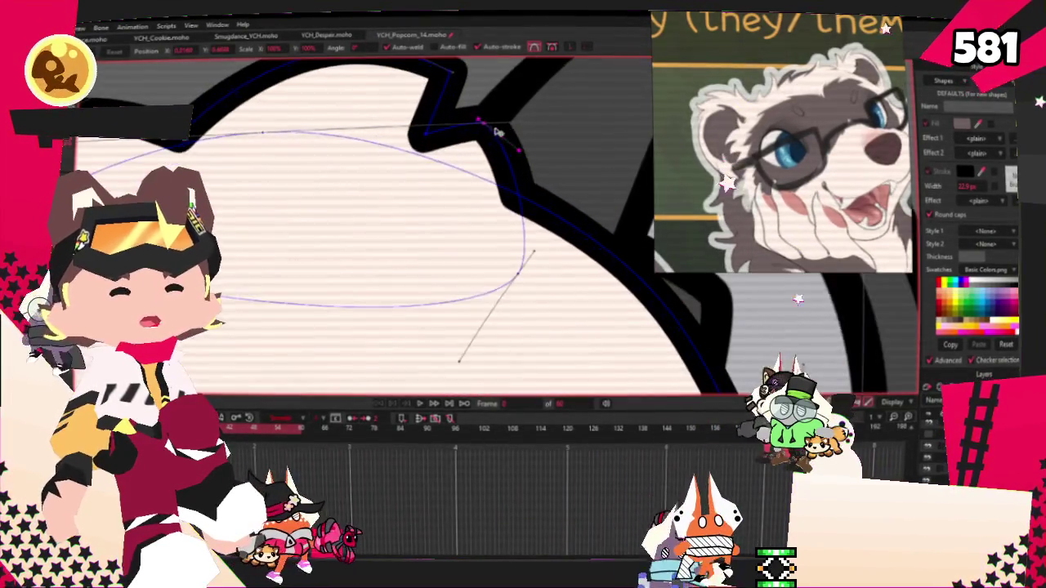
pyautogui.scroll(-2, 441, 126)
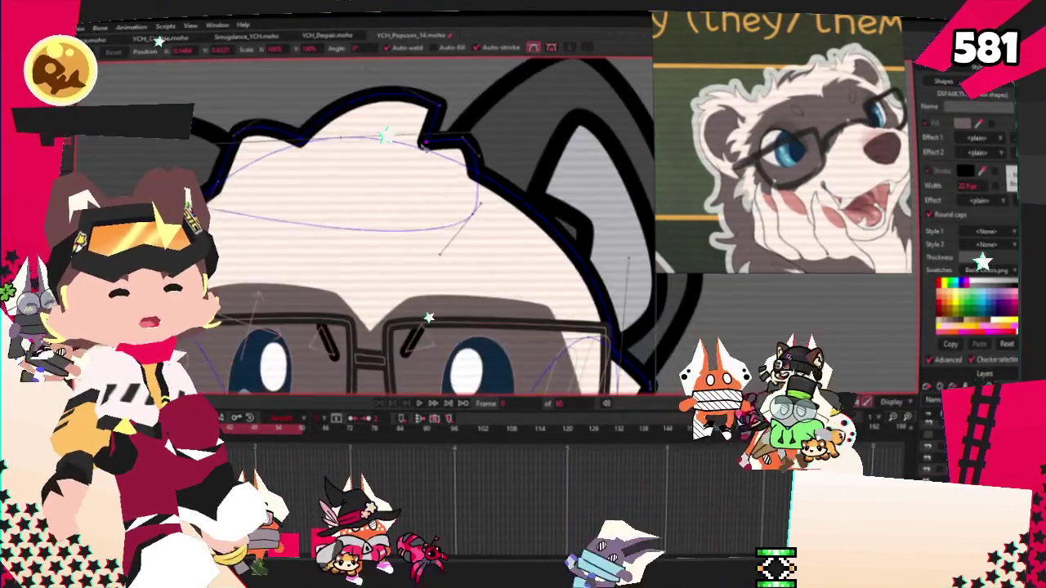
pyautogui.scroll(1, 438, 113)
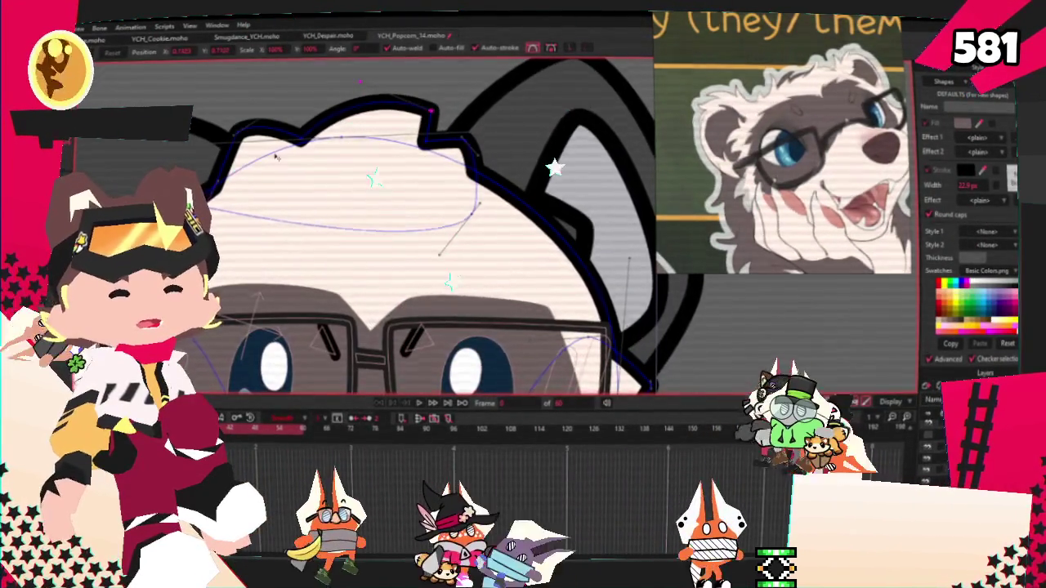
pyautogui.scroll(1, 245, 130)
pyautogui.scroll(-2, 327, 164)
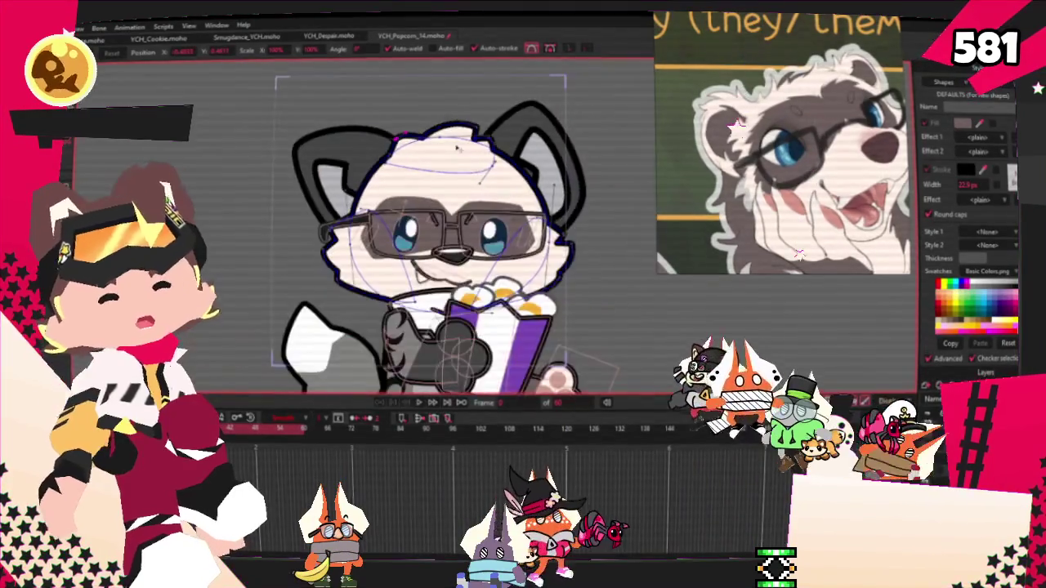
pyautogui.scroll(2, 392, 188)
pyautogui.scroll(-1, 399, 190)
pyautogui.scroll(-2, 416, 163)
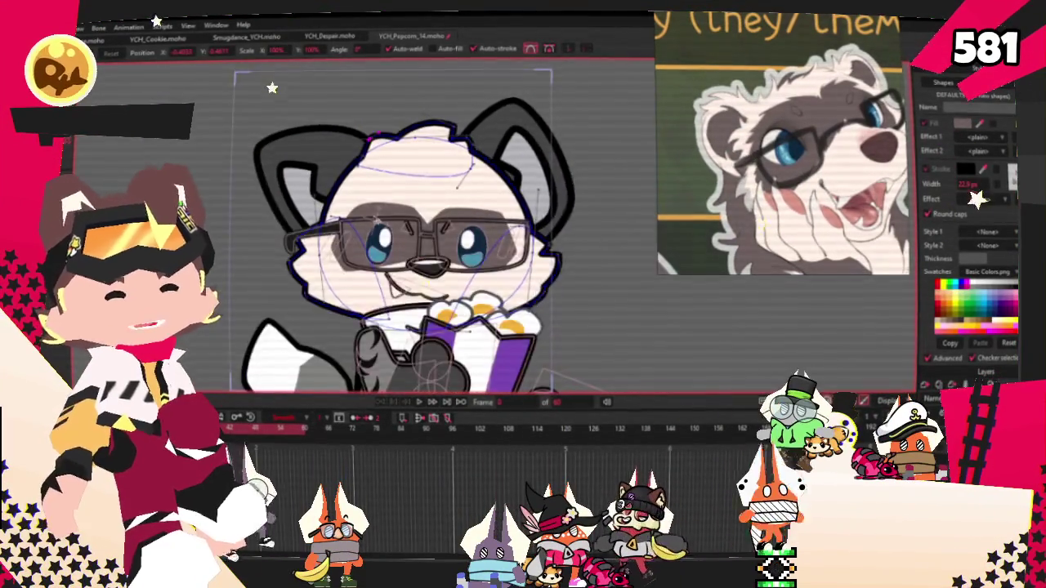
pyautogui.scroll(2, 384, 176)
pyautogui.scroll(-1, 351, 188)
pyautogui.scroll(1, 321, 200)
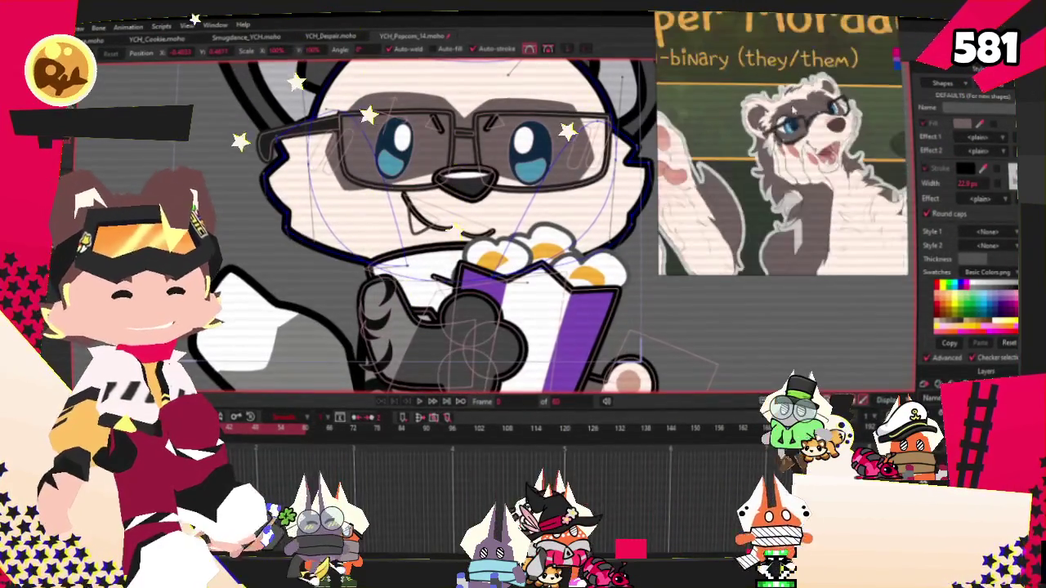
pyautogui.scroll(1, 576, 253)
pyautogui.scroll(1, 564, 310)
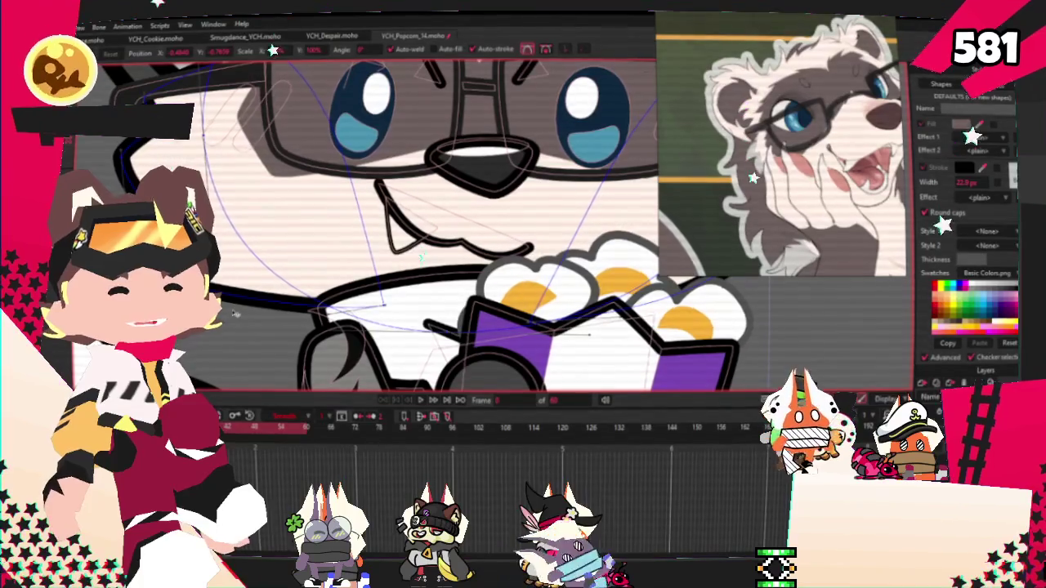
# Nudge the cheek outline's notch point left to reshape the cheek fur.
pyautogui.moveTo(727, 203); pyautogui.dragTo(449, 237)
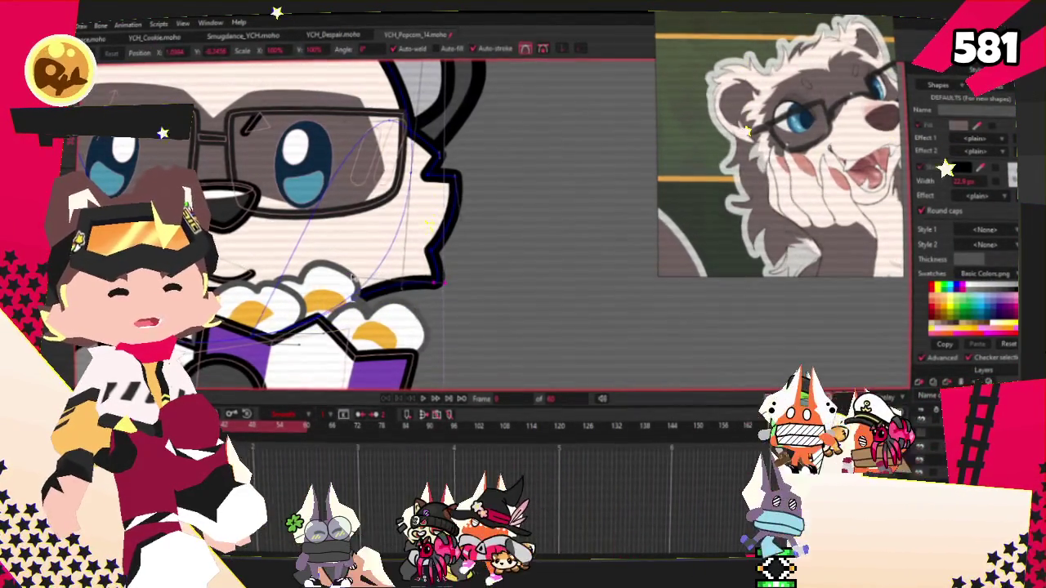
pyautogui.scroll(1, 466, 212)
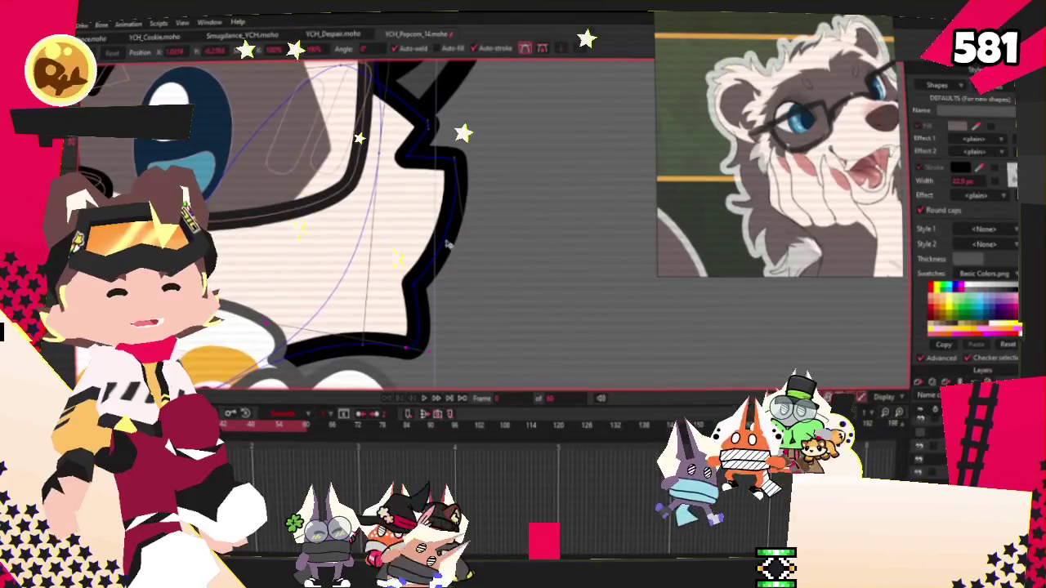
pyautogui.click(402, 279)
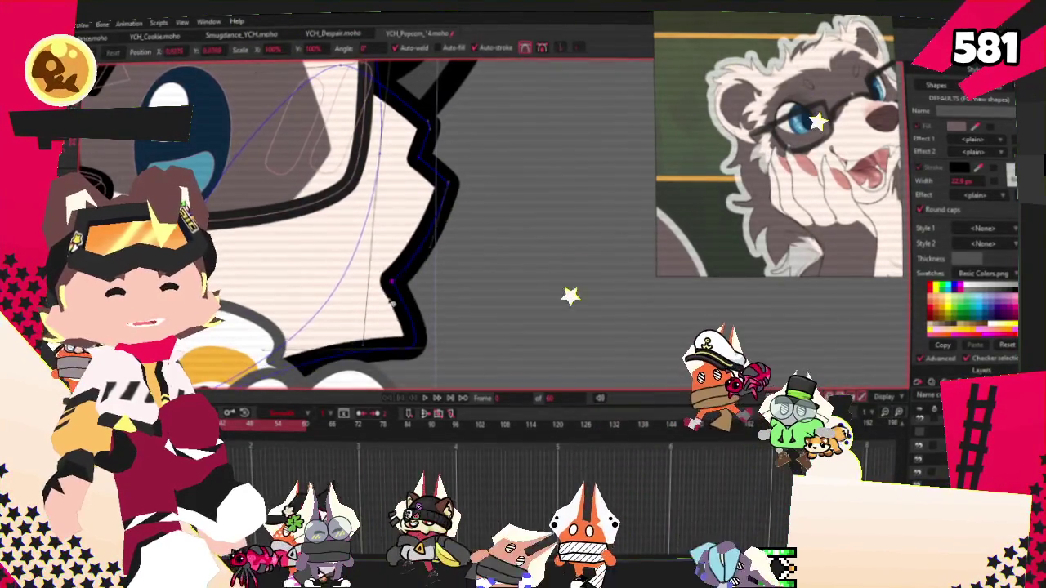
pyautogui.moveTo(402, 278); pyautogui.dragTo(393, 279)
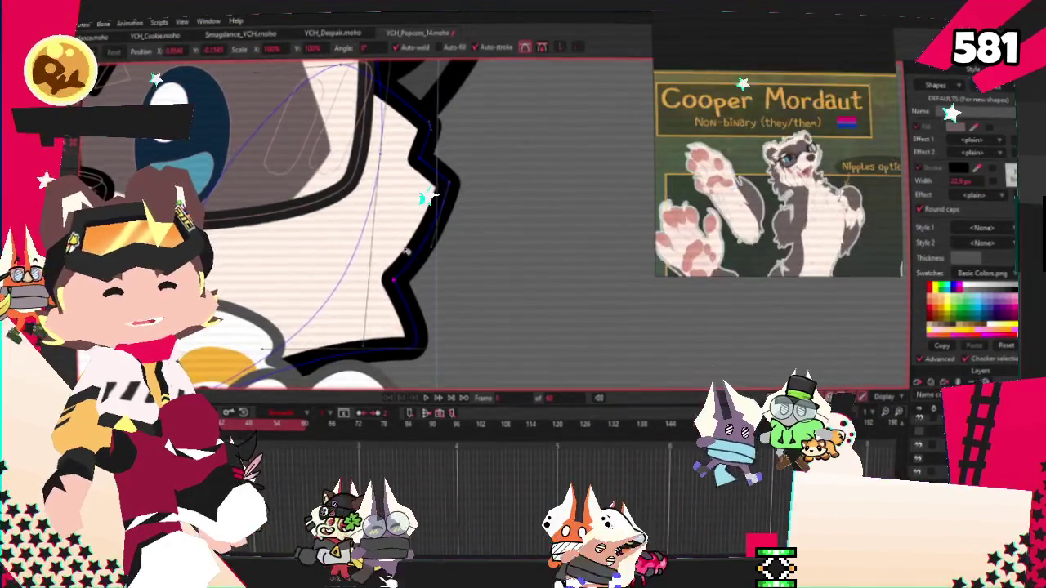
pyautogui.scroll(-3, 407, 252)
pyautogui.scroll(1, 407, 252)
pyautogui.scroll(1, 407, 252)
pyautogui.scroll(1, 407, 252)
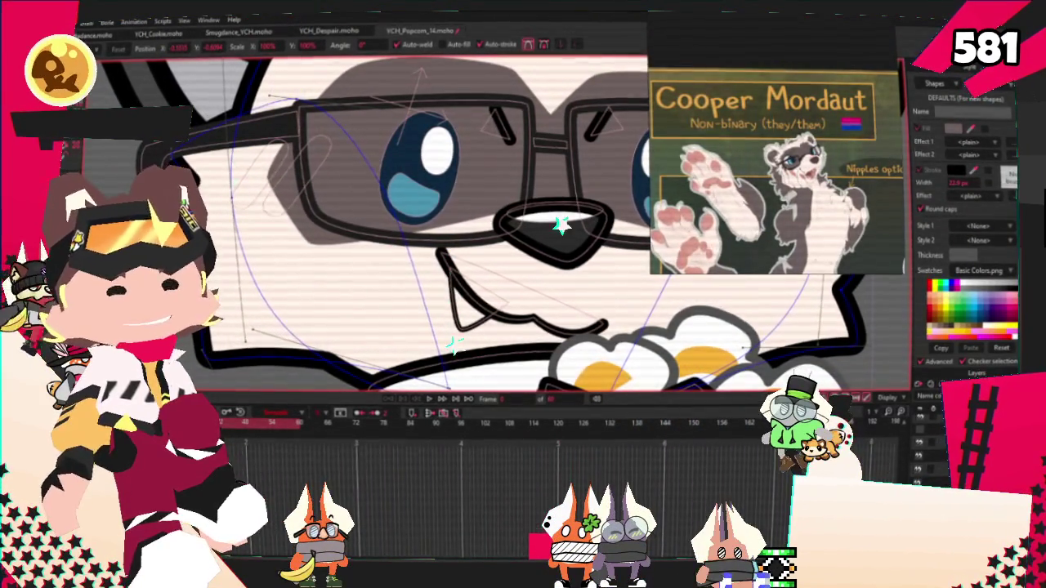
pyautogui.scroll(-5, 562, 331)
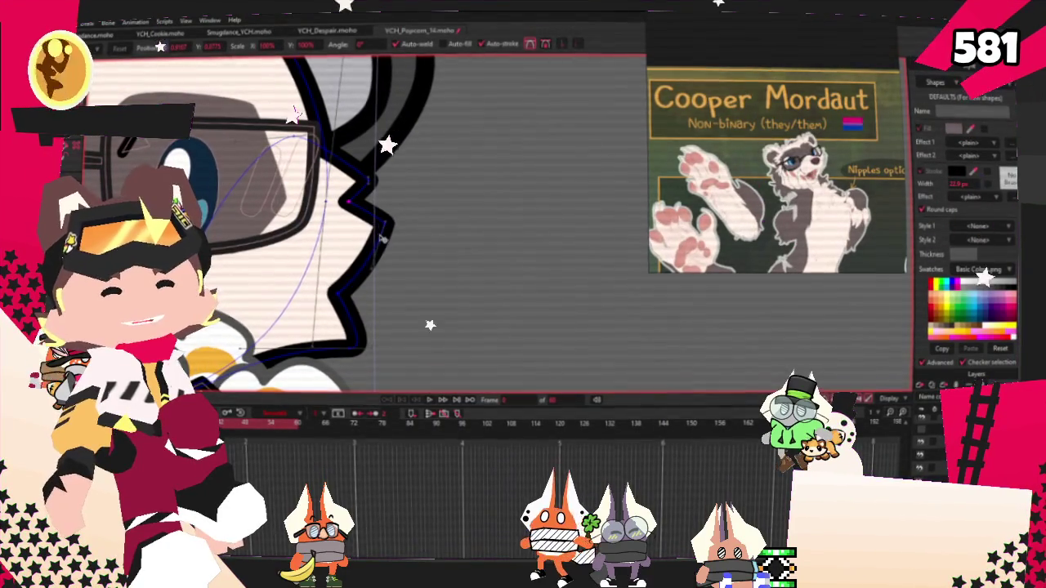
pyautogui.scroll(-3, 381, 231)
pyautogui.scroll(3, 381, 231)
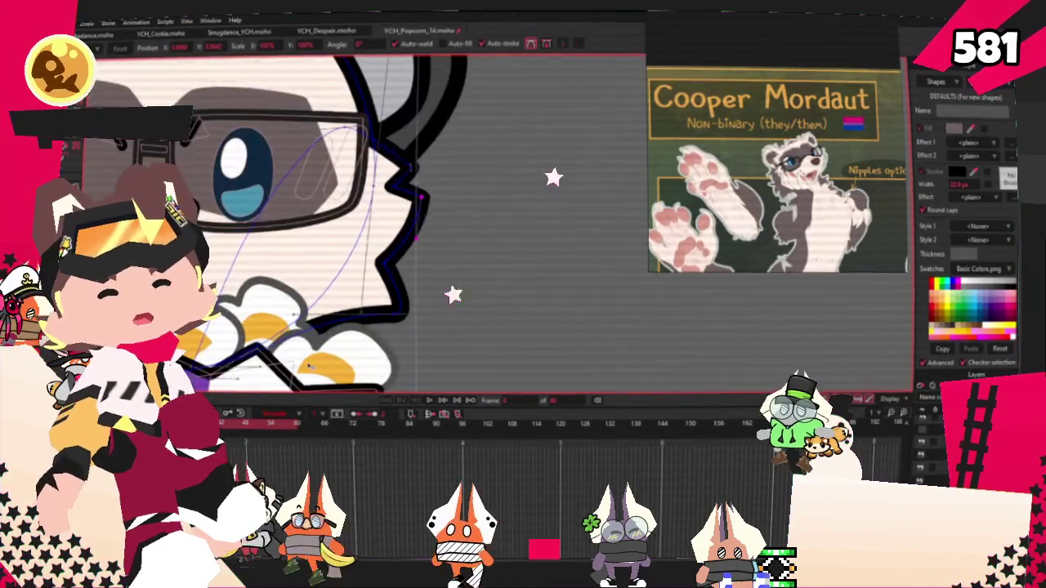
pyautogui.scroll(1, 382, 232)
# Bend the outline curve beside the mouth near the popcorn, then zoom in on the face.
pyautogui.click(263, 311)
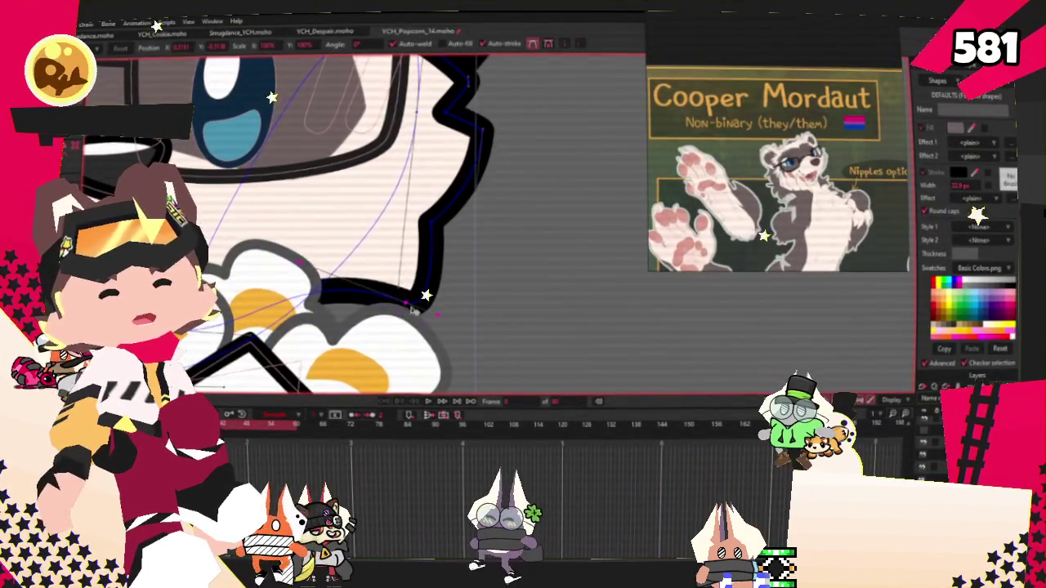
pyautogui.scroll(-3, 411, 308)
pyautogui.scroll(2, 351, 255)
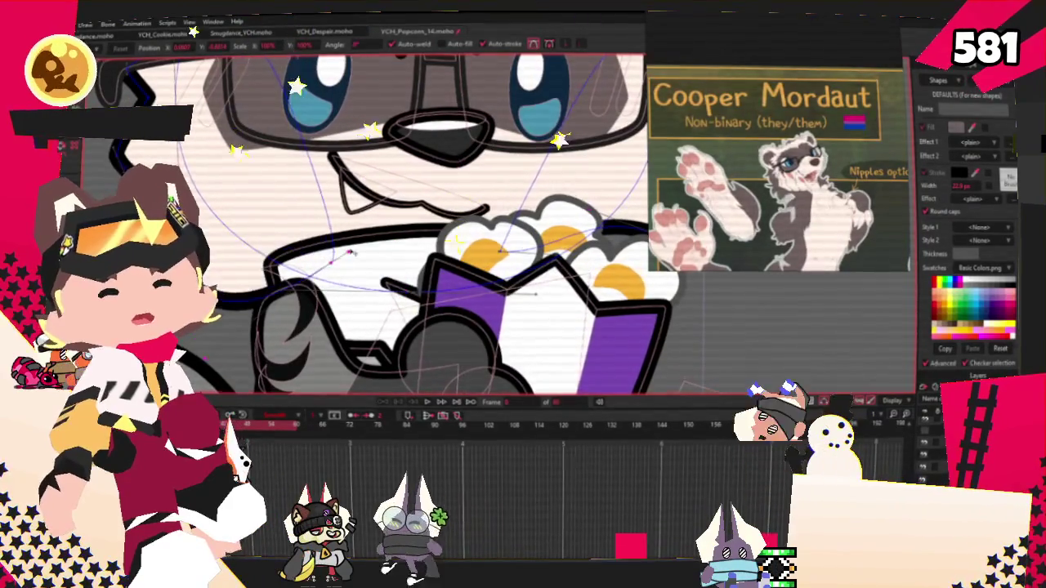
pyautogui.hotkey('ctrl', 'z')
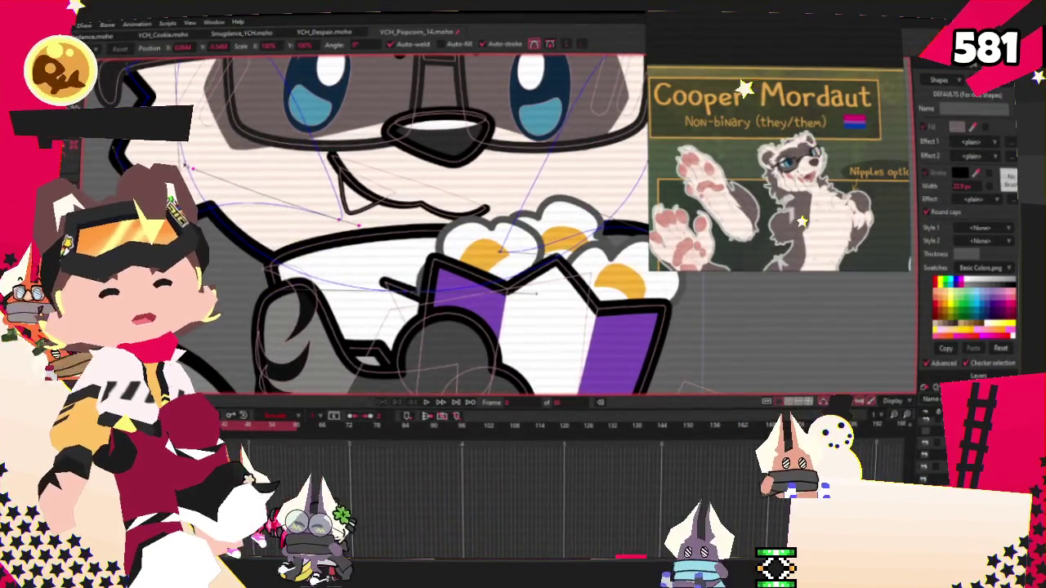
pyautogui.scroll(2, 143, 224)
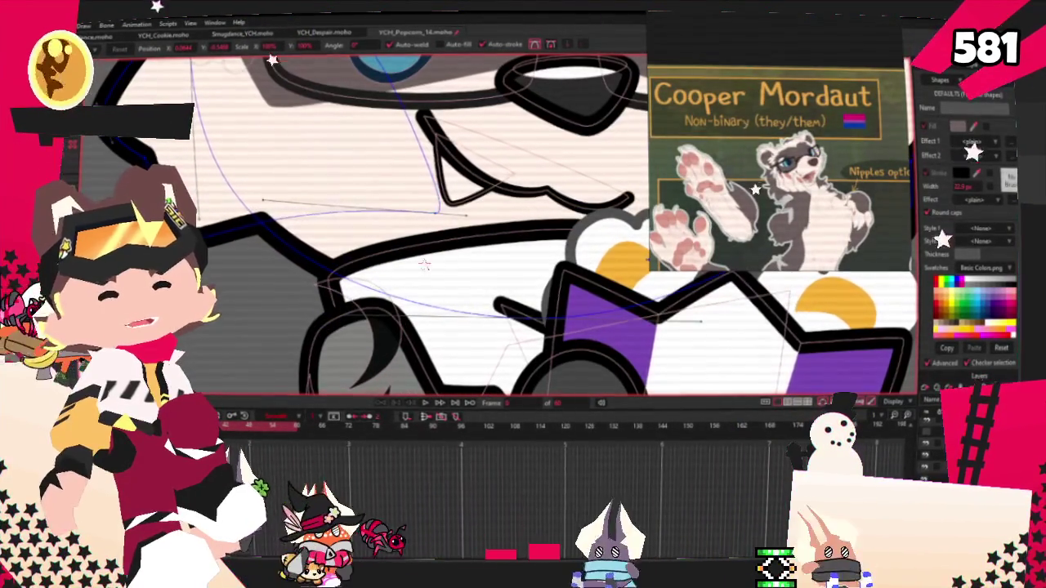
pyautogui.moveTo(260, 201); pyautogui.dragTo(276, 229)
pyautogui.scroll(-3, 275, 232)
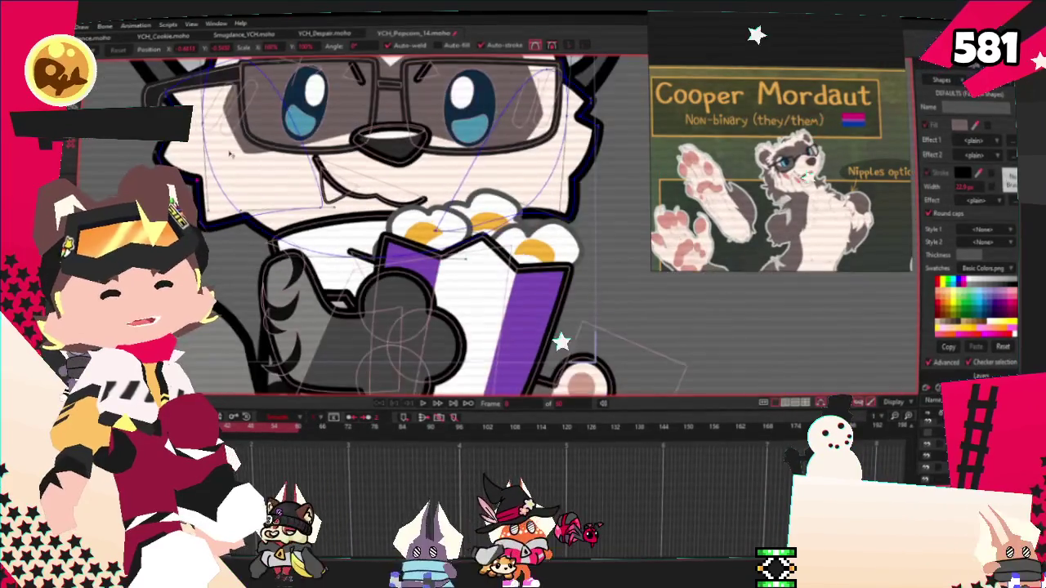
pyautogui.scroll(3, 270, 163)
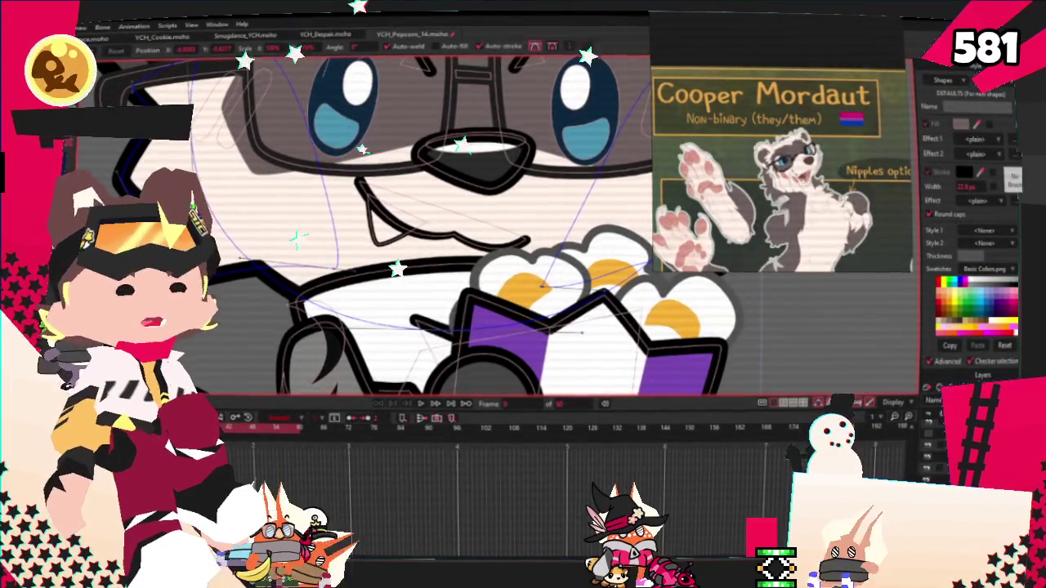
pyautogui.scroll(-3, 294, 207)
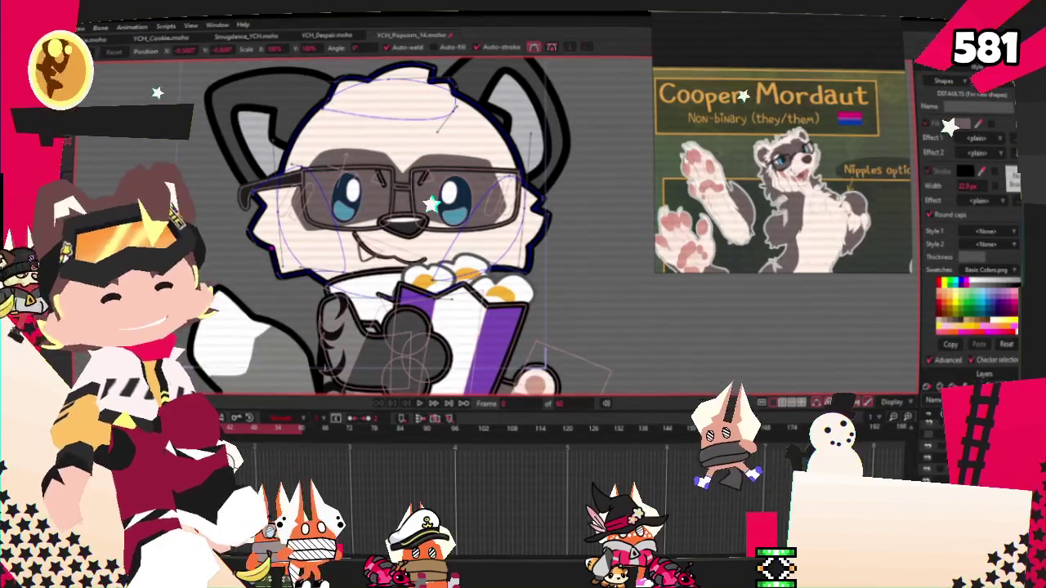
pyautogui.scroll(-2, 755, 134)
pyautogui.scroll(2, 782, 143)
pyautogui.scroll(2, 783, 143)
pyautogui.scroll(1, 558, 207)
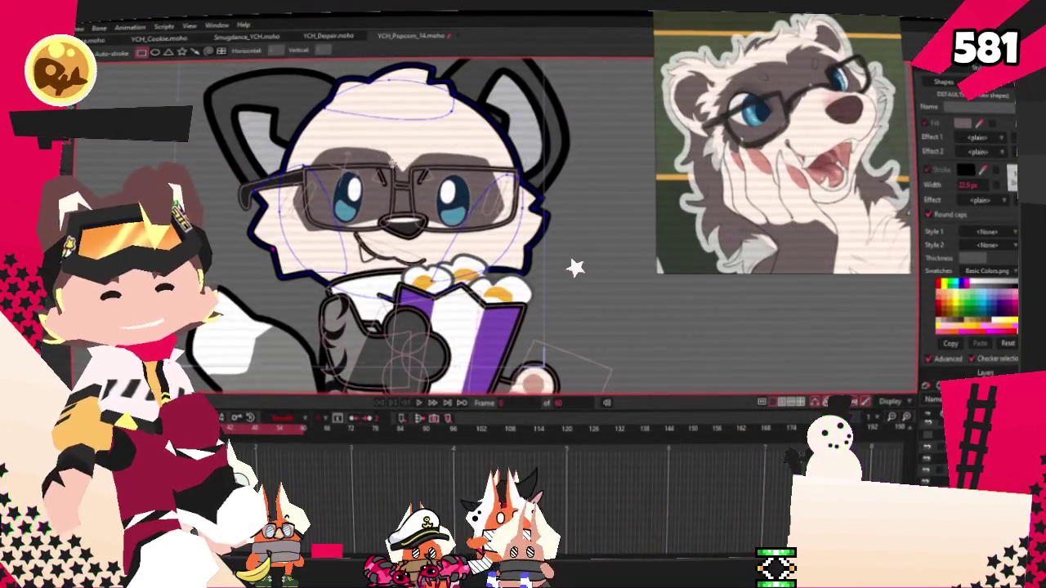
pyautogui.scroll(3, 558, 206)
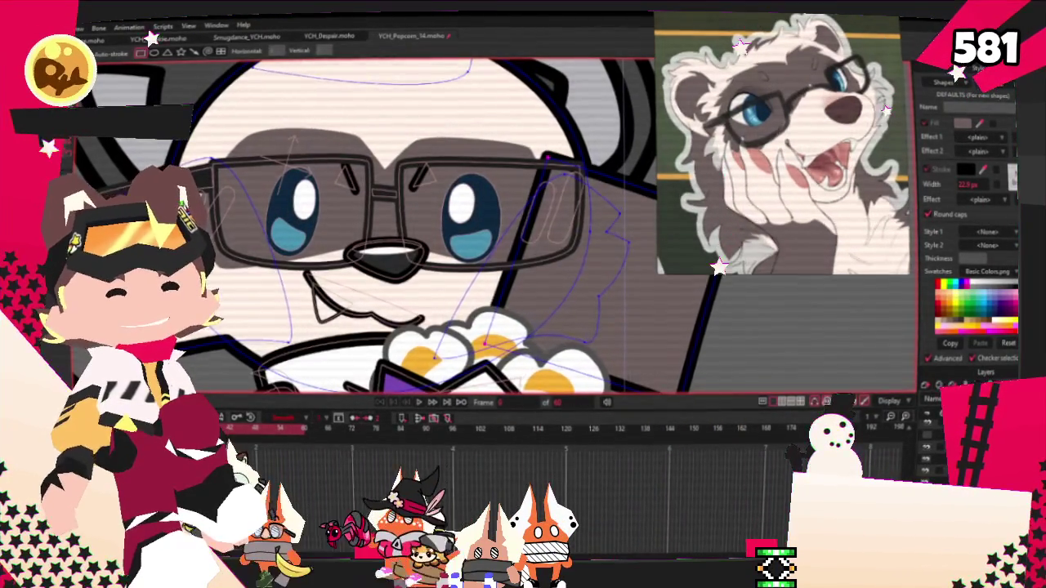
# Recolour the grey cheek shape to the light fur colour.
pyautogui.click(615, 316)
pyautogui.scroll(1, 781, 143)
pyautogui.scroll(2, 781, 143)
pyautogui.scroll(2, 781, 143)
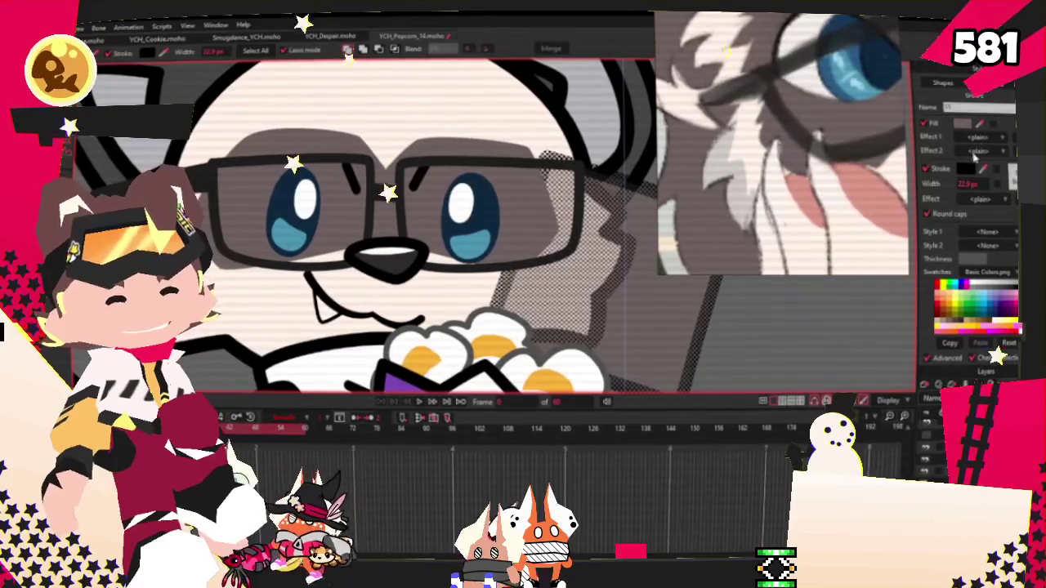
pyautogui.click(721, 168)
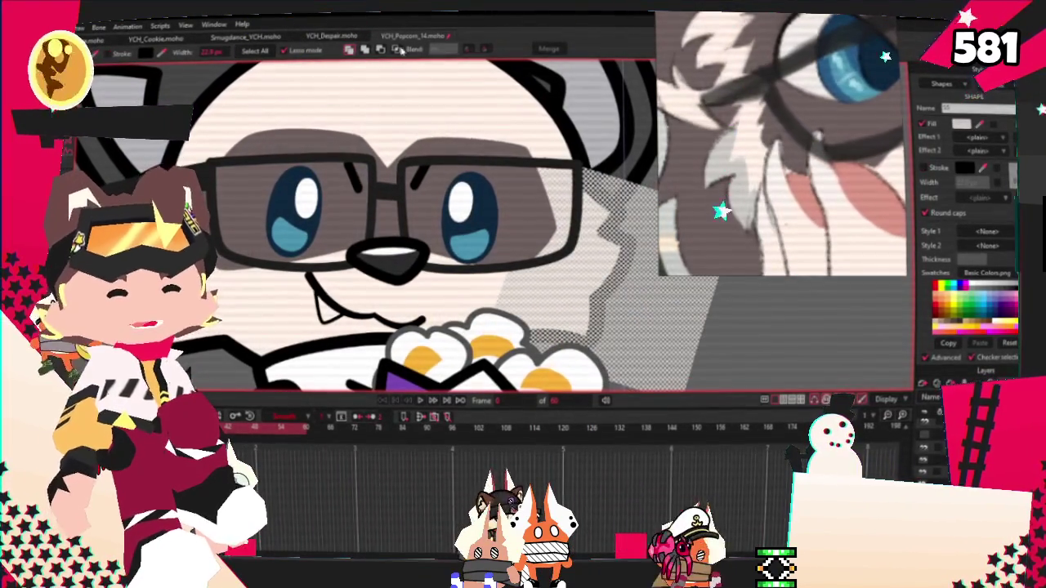
pyautogui.scroll(-4, 573, 261)
# Move the cheek's curve points in line with the black outline.
pyautogui.press('t')
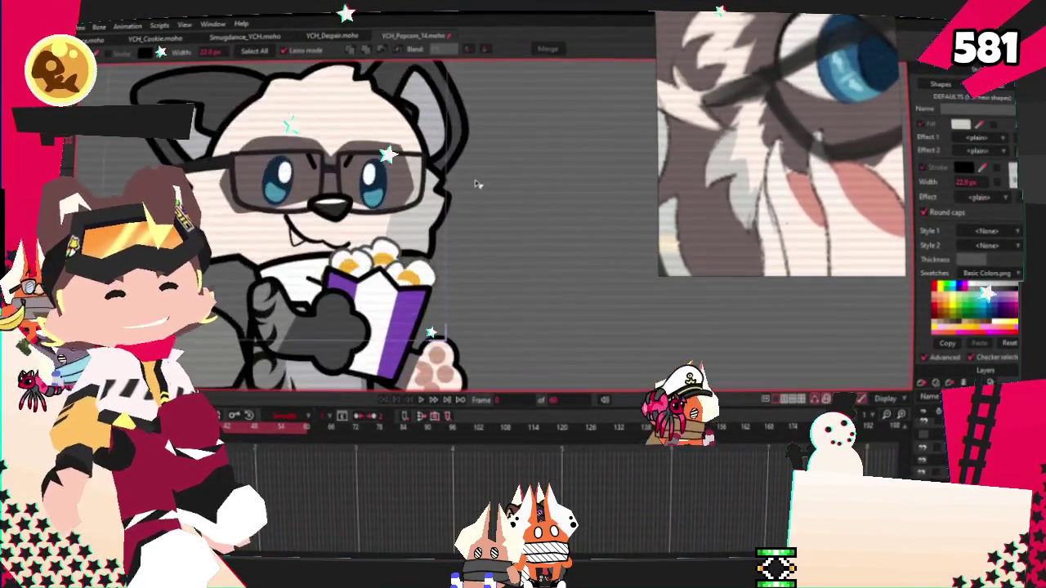
pyautogui.scroll(3, 573, 261)
pyautogui.press('a')
pyautogui.scroll(1, 353, 240)
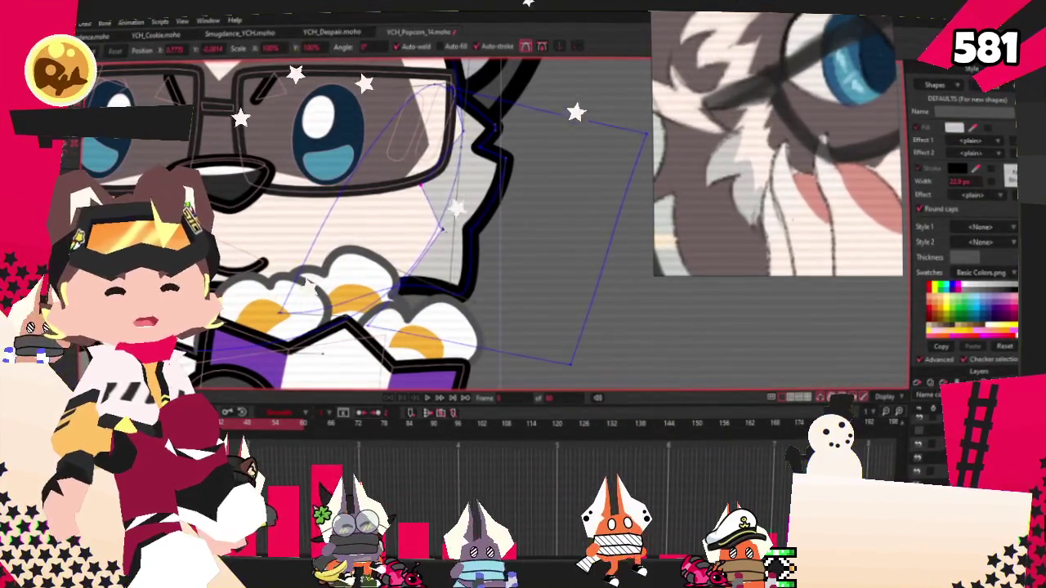
pyautogui.press('c')
pyautogui.scroll(2, 454, 186)
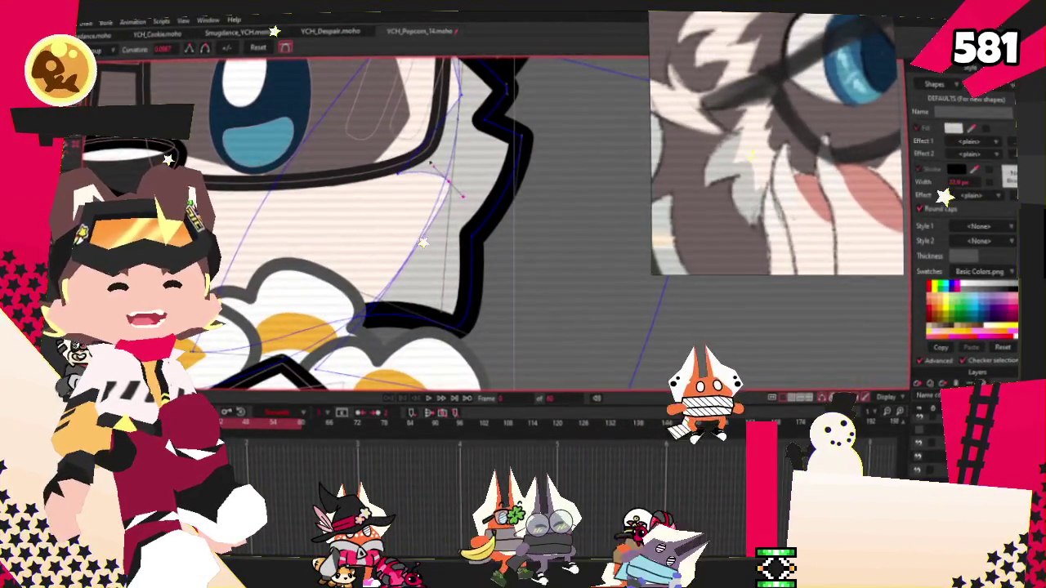
pyautogui.scroll(-1, 461, 197)
pyautogui.scroll(1, 460, 171)
pyautogui.scroll(1, 459, 151)
pyautogui.scroll(1, 458, 129)
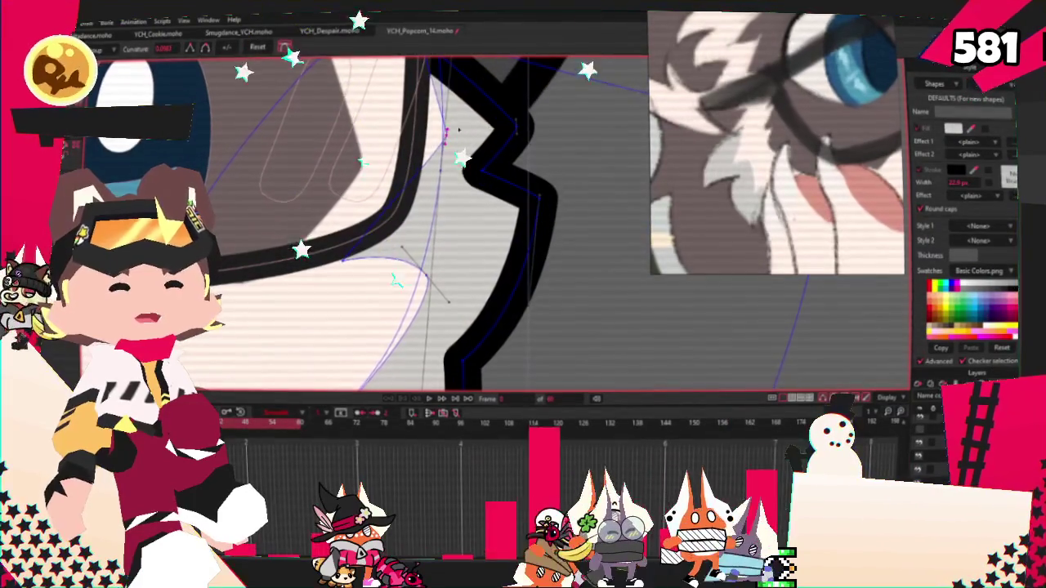
pyautogui.press('t')
pyautogui.scroll(1, 462, 131)
pyautogui.moveTo(462, 131); pyautogui.dragTo(384, 222)
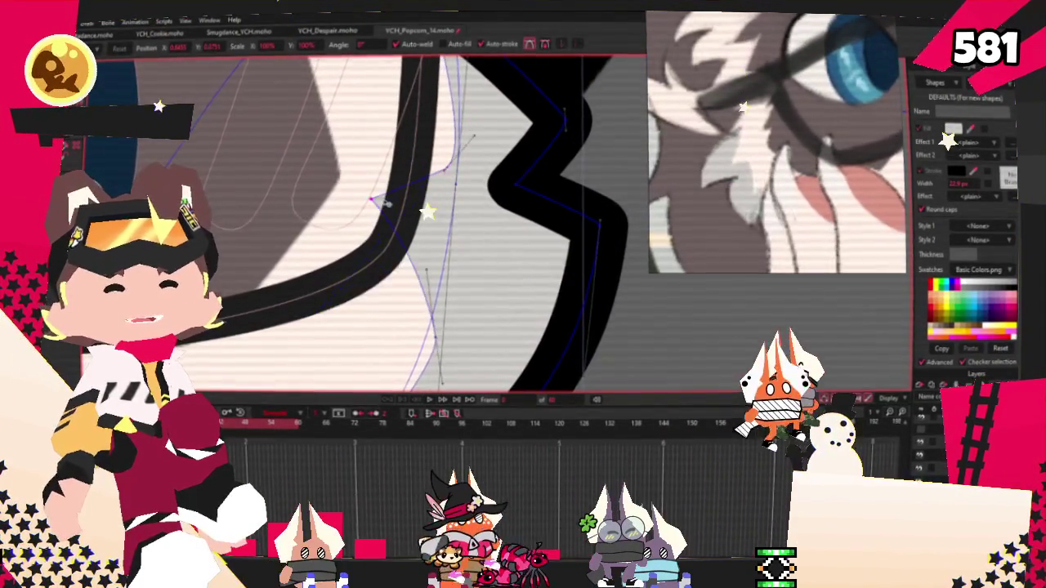
pyautogui.scroll(-2, 384, 222)
pyautogui.scroll(-3, 434, 182)
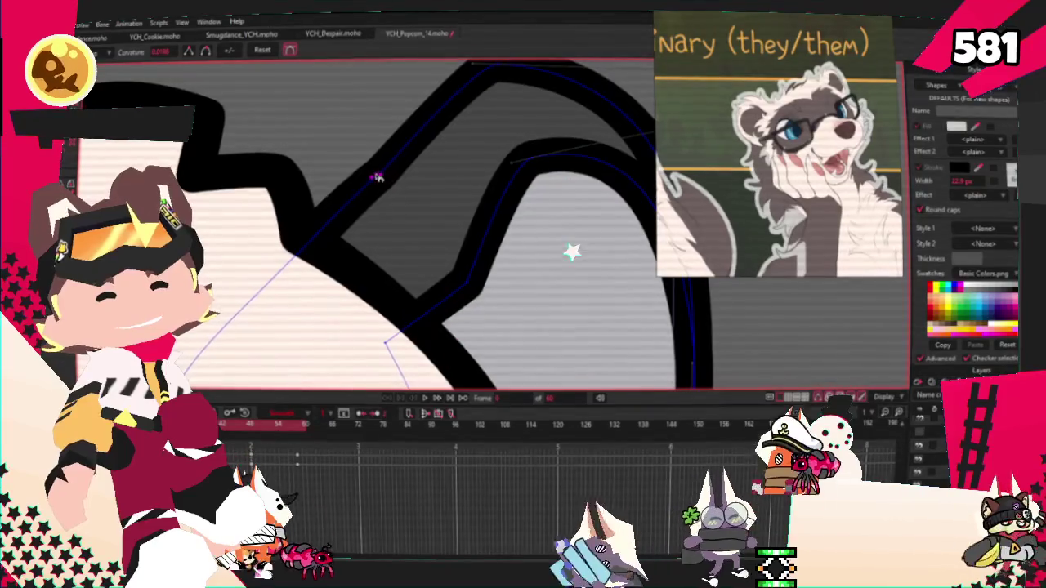
# Narrow the top of the ear curve and widen its right side.
pyautogui.press('t')
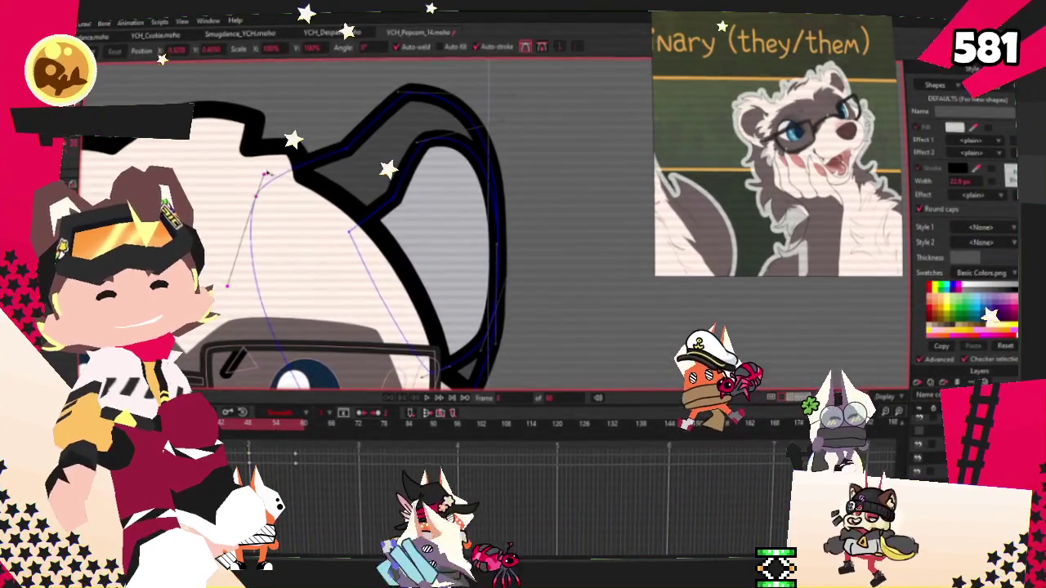
pyautogui.click(433, 88)
pyautogui.moveTo(466, 86); pyautogui.dragTo(478, 90)
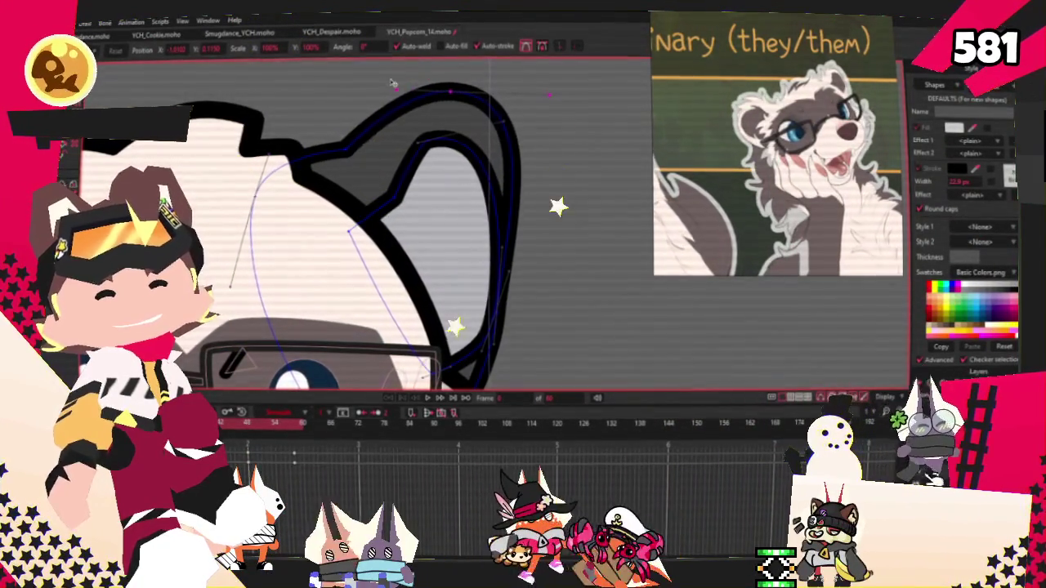
pyautogui.moveTo(372, 88); pyautogui.dragTo(404, 97)
pyautogui.moveTo(515, 88); pyautogui.dragTo(546, 96)
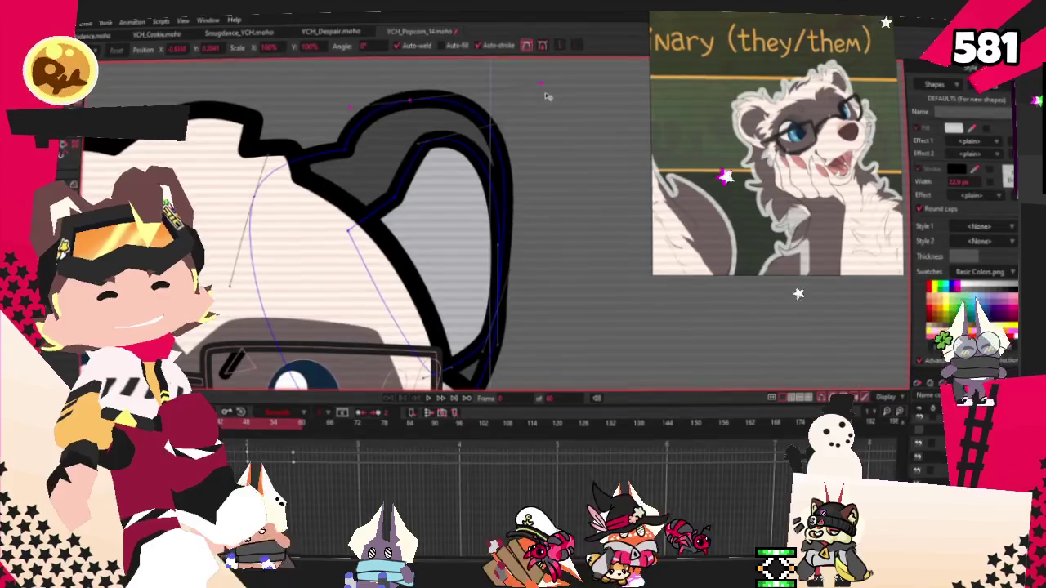
# Reshape the ear outline between the glasses and ear, lowering the ear top.
pyautogui.press('u')
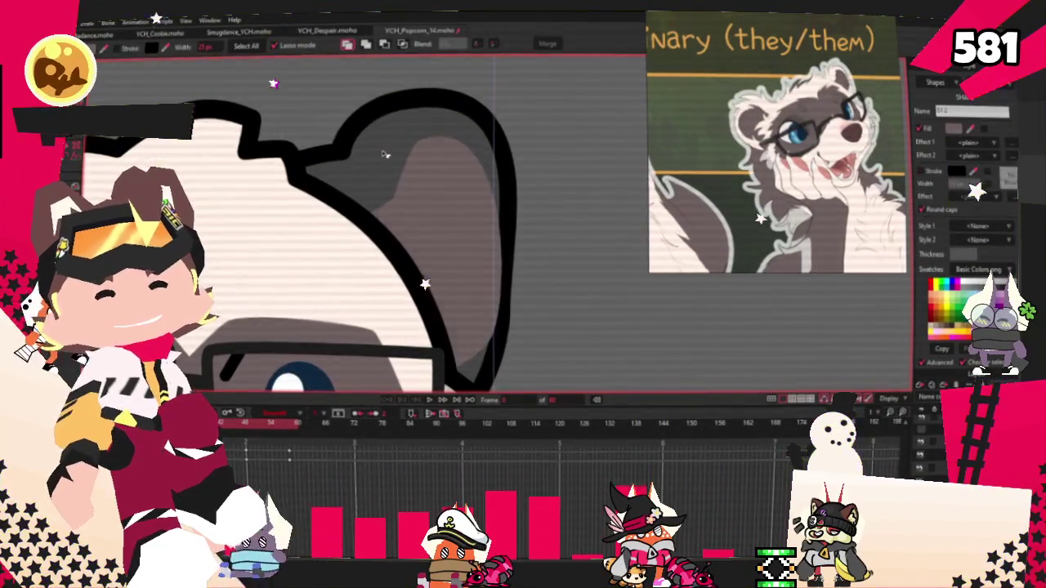
pyautogui.click(384, 154)
pyautogui.scroll(-2, 270, 237)
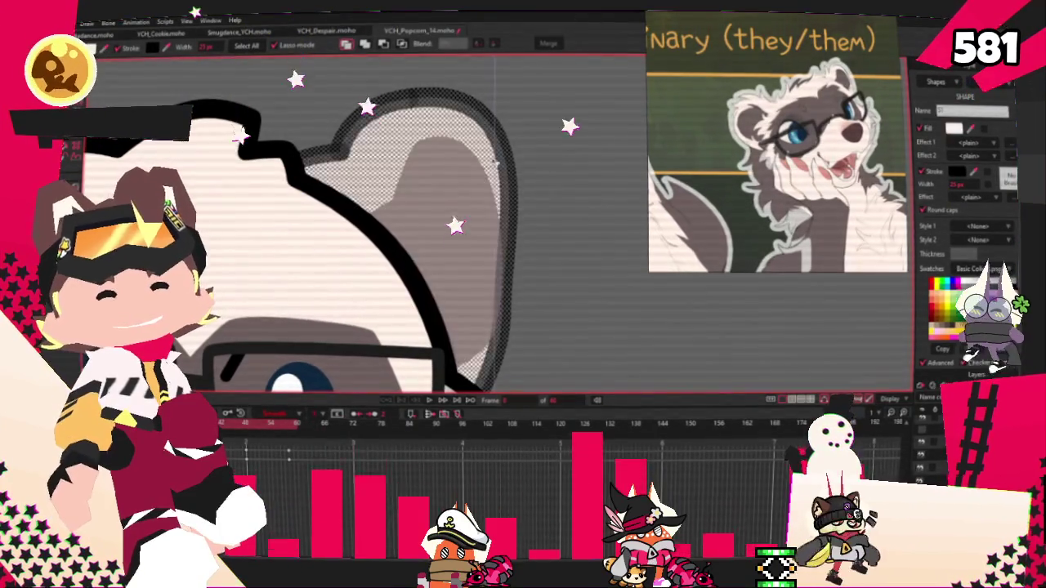
pyautogui.scroll(-2, 269, 237)
pyautogui.scroll(-1, 270, 237)
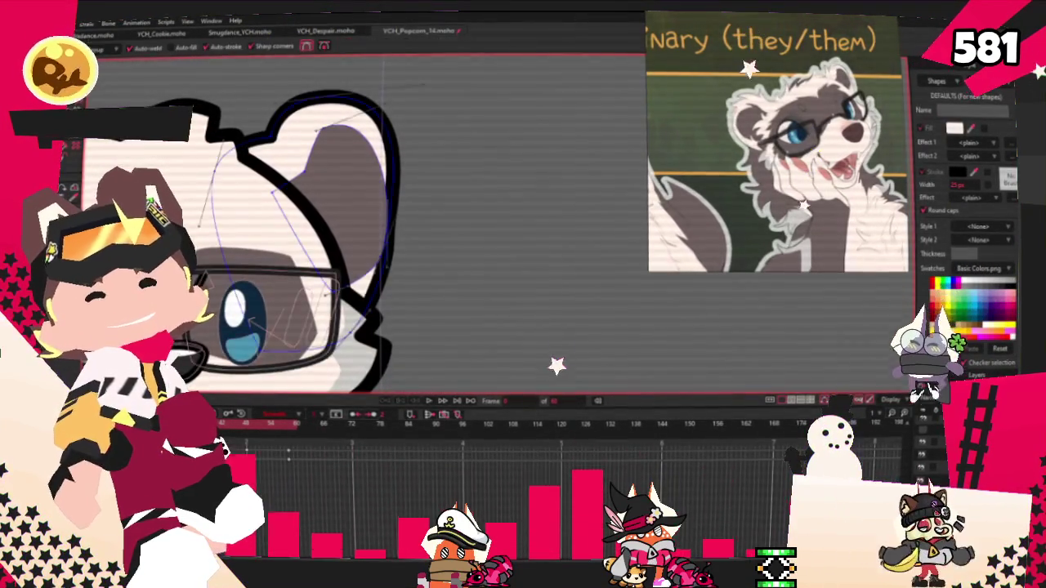
pyautogui.scroll(3, 270, 204)
pyautogui.press('a')
pyautogui.scroll(2, 425, 245)
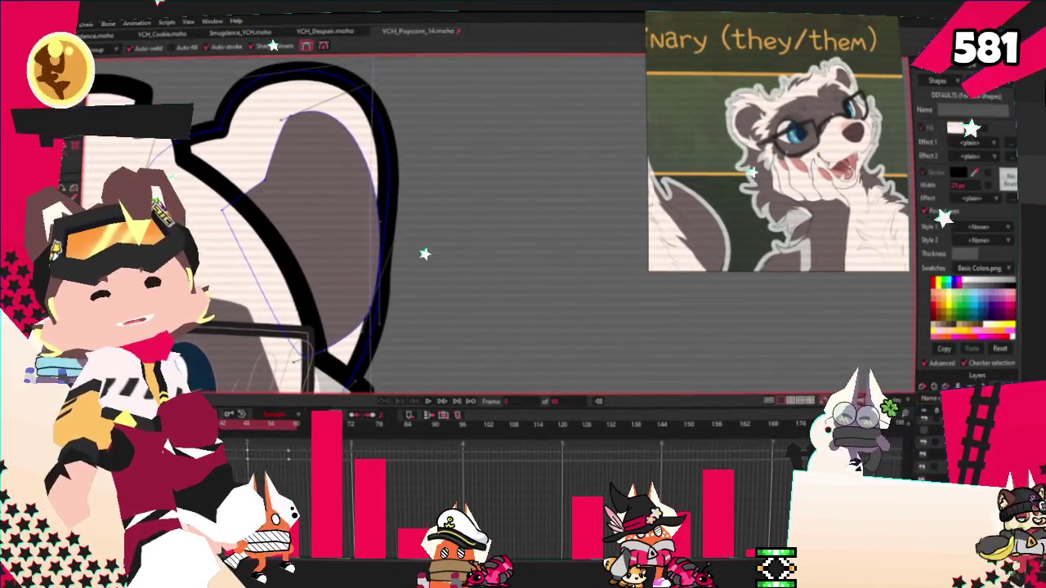
pyautogui.press('t')
pyautogui.moveTo(381, 317); pyautogui.dragTo(324, 163)
pyautogui.scroll(2, 324, 163)
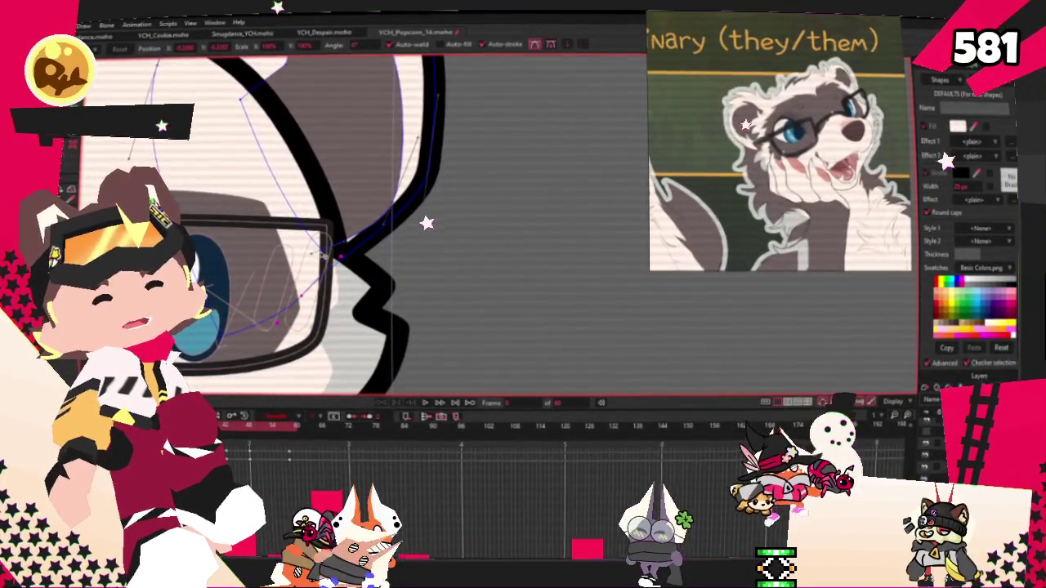
pyautogui.moveTo(425, 316)
pyautogui.mouseDown()
pyautogui.moveTo(392, 168)
pyautogui.moveTo(403, 192)
pyautogui.mouseUp()
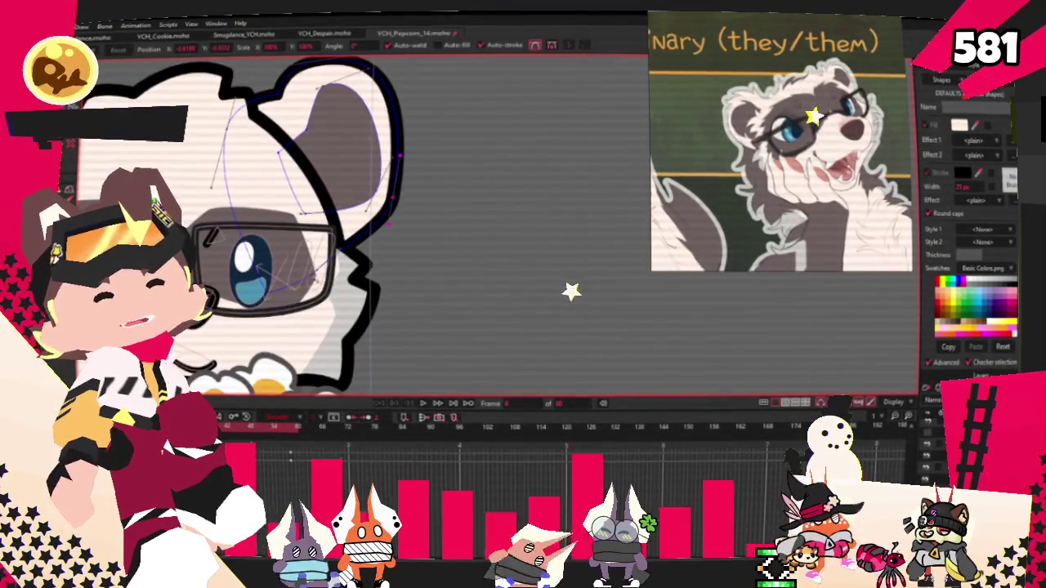
pyautogui.moveTo(403, 192)
pyautogui.mouseDown()
pyautogui.moveTo(370, 228)
pyautogui.moveTo(350, 187)
pyautogui.mouseUp()
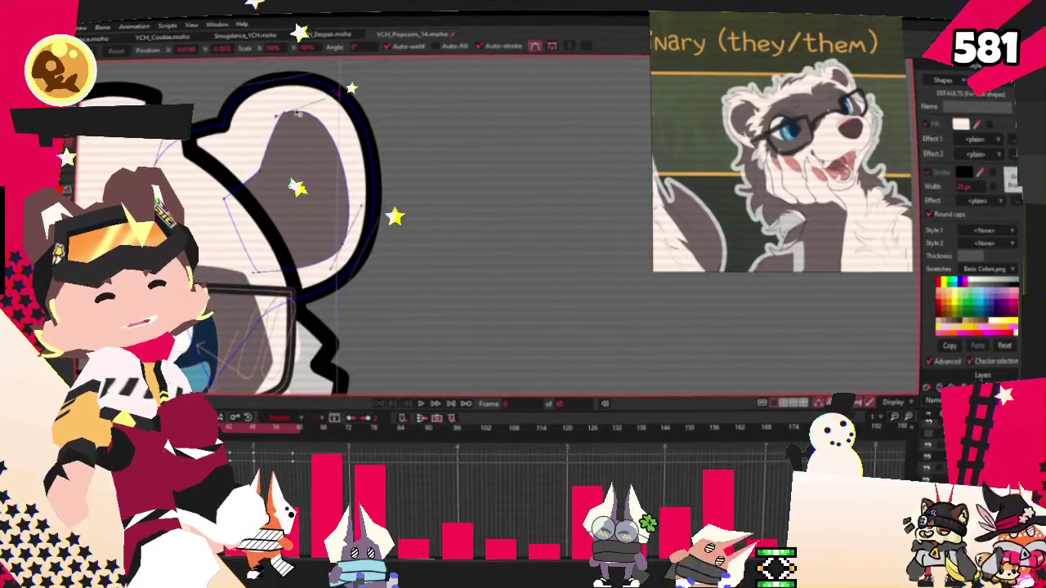
pyautogui.moveTo(271, 117); pyautogui.dragTo(299, 125)
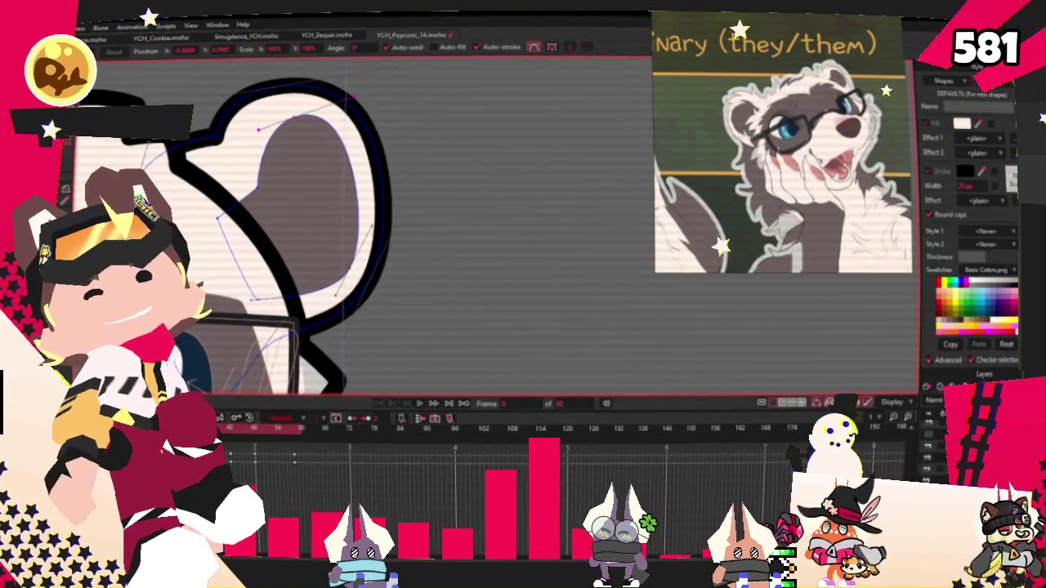
pyautogui.scroll(2, 275, 156)
# Sharpen the inner patch's notch point, shift it right, and bulge the ear's outer curve.
pyautogui.press('c')
pyautogui.moveTo(271, 211); pyautogui.dragTo(256, 219)
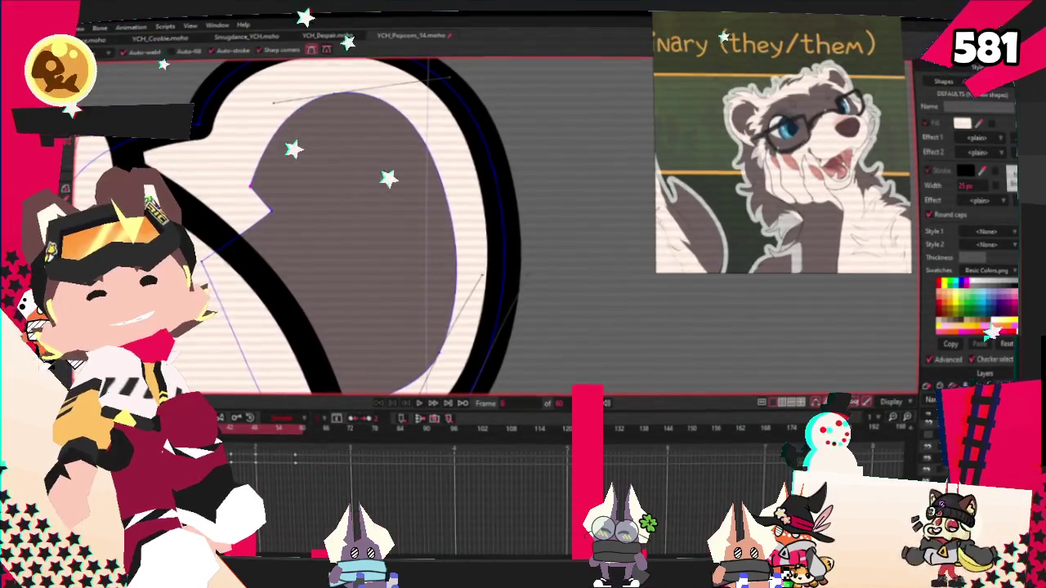
pyautogui.press('t')
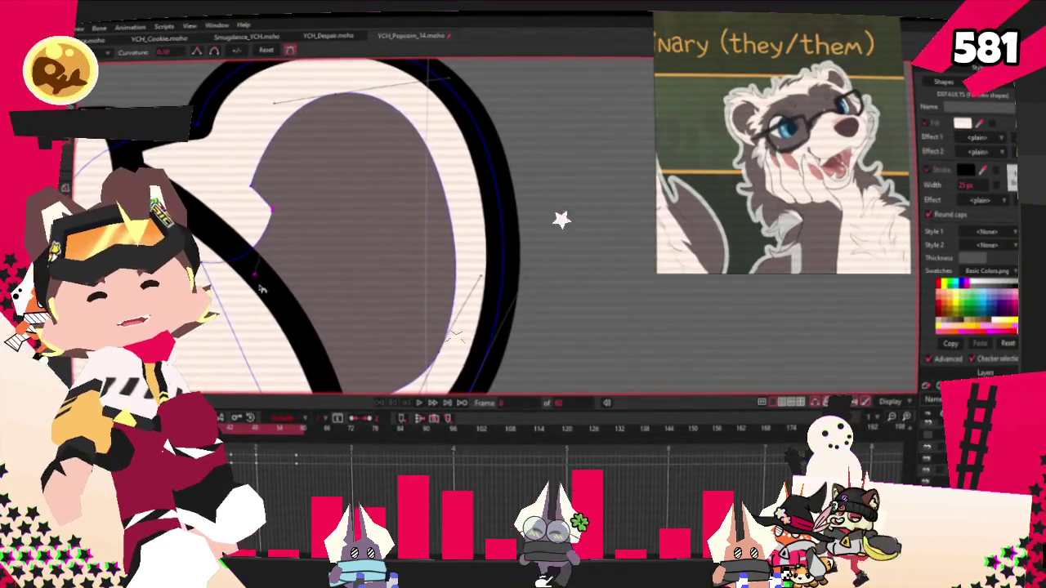
pyautogui.scroll(2, 183, 148)
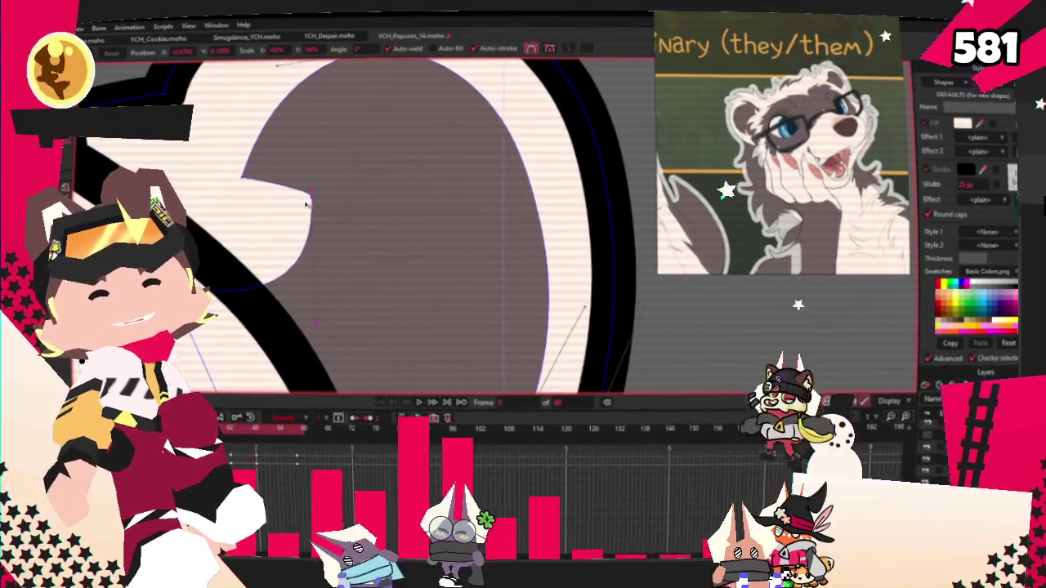
pyautogui.moveTo(244, 187); pyautogui.dragTo(272, 197)
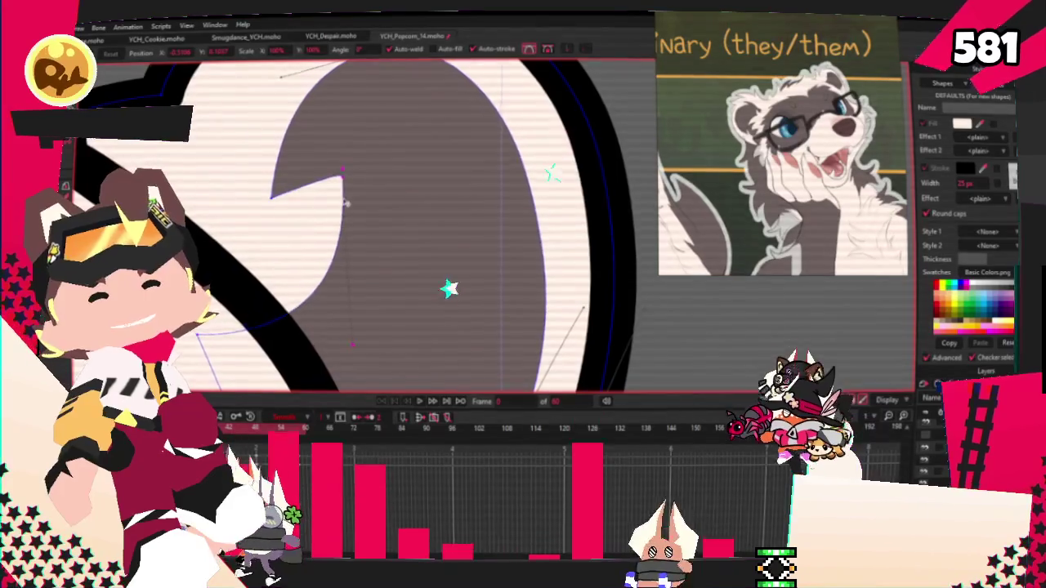
pyautogui.scroll(-2, 310, 217)
pyautogui.scroll(-2, 325, 205)
pyautogui.scroll(2, 324, 205)
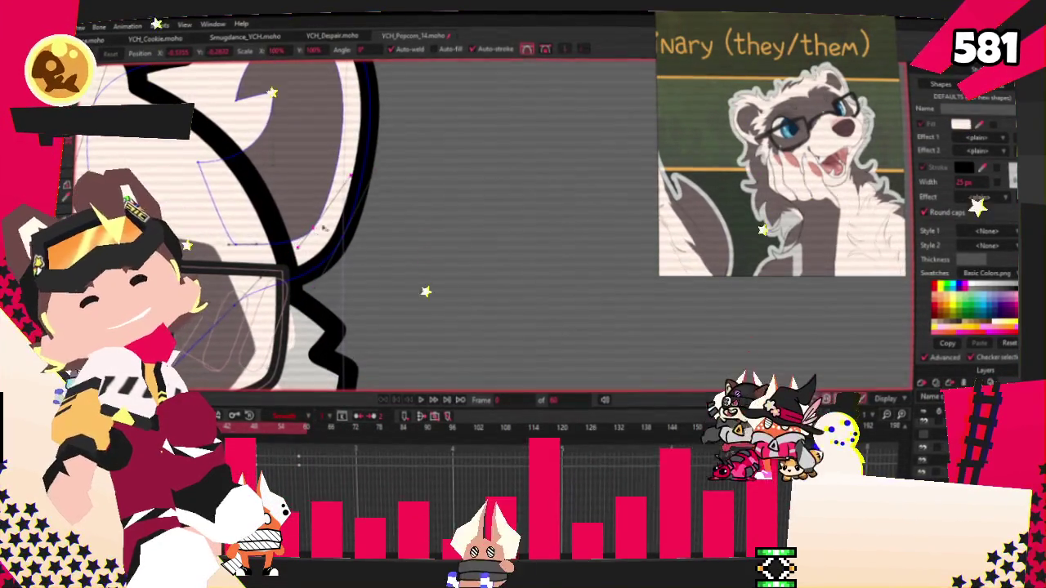
pyautogui.scroll(-2, 353, 171)
pyautogui.scroll(1, 353, 171)
pyautogui.scroll(1, 353, 171)
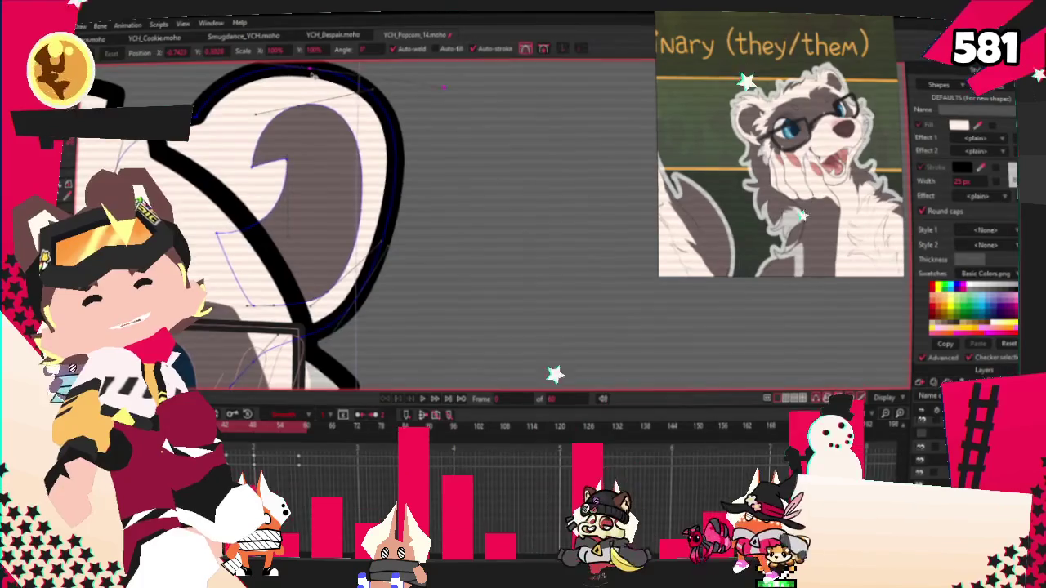
pyautogui.scroll(-1, 353, 187)
pyautogui.scroll(1, 354, 186)
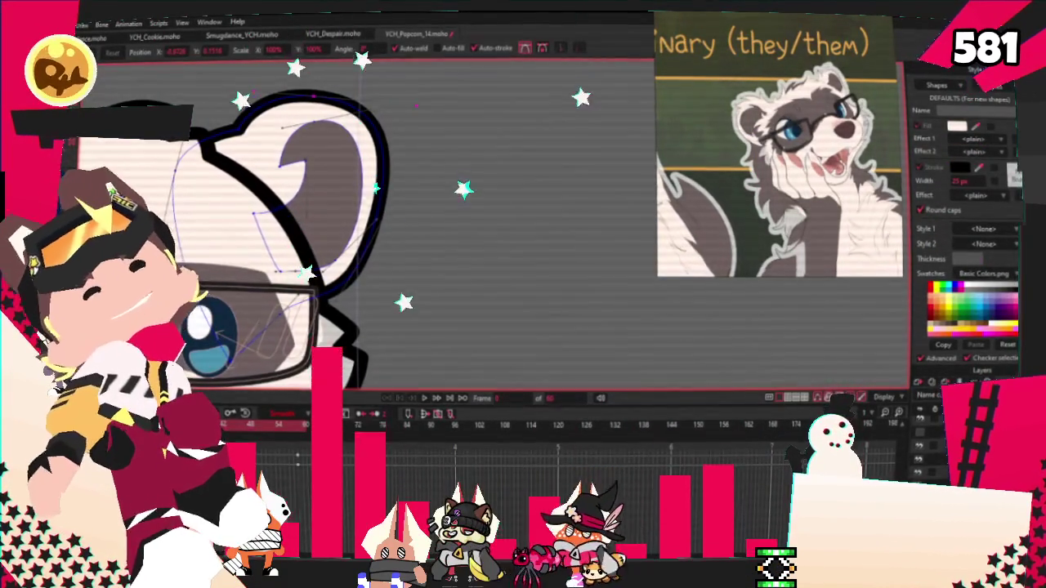
pyautogui.scroll(1, 212, 172)
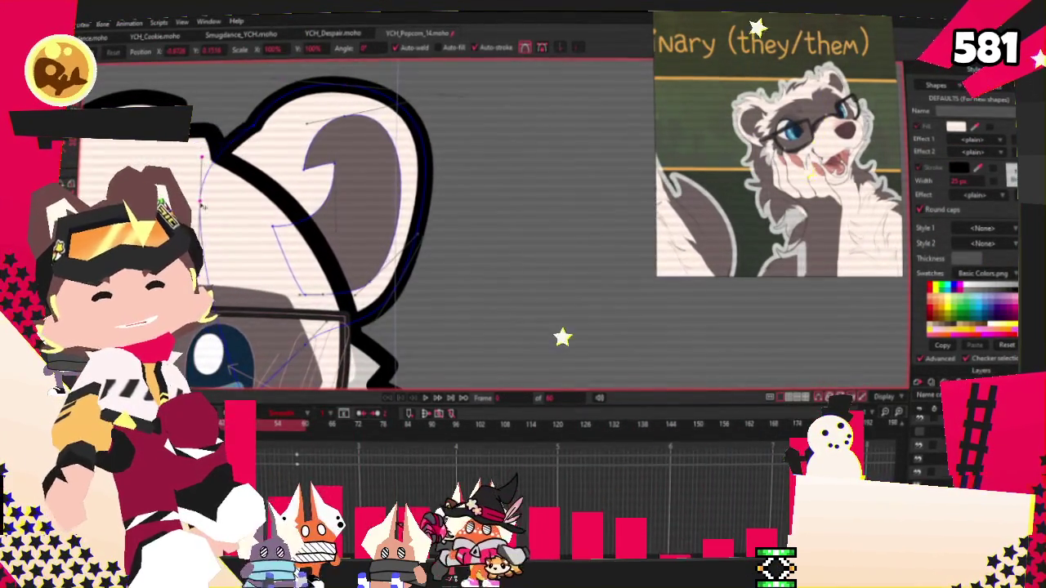
pyautogui.moveTo(347, 92); pyautogui.dragTo(356, 75)
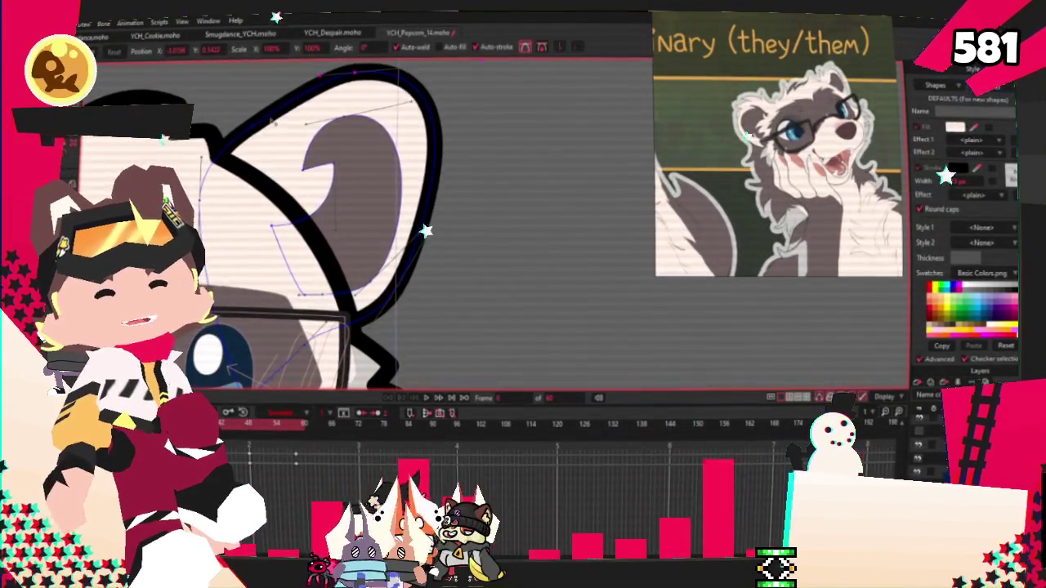
pyautogui.scroll(-1, 365, 78)
pyautogui.scroll(-1, 399, 142)
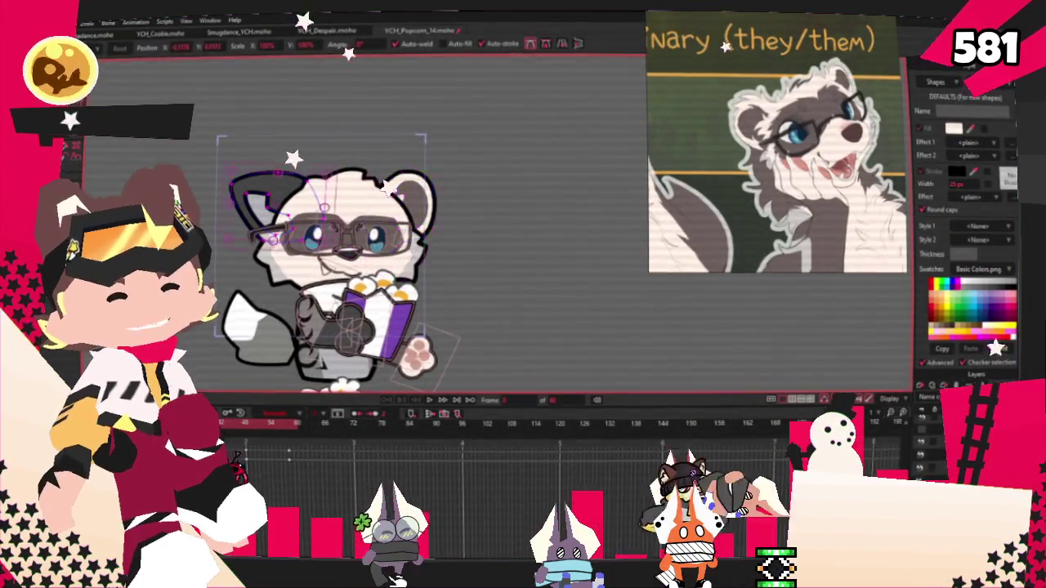
# Play the ferret animation preview and stop it.
pyautogui.scroll(1, 341, 205)
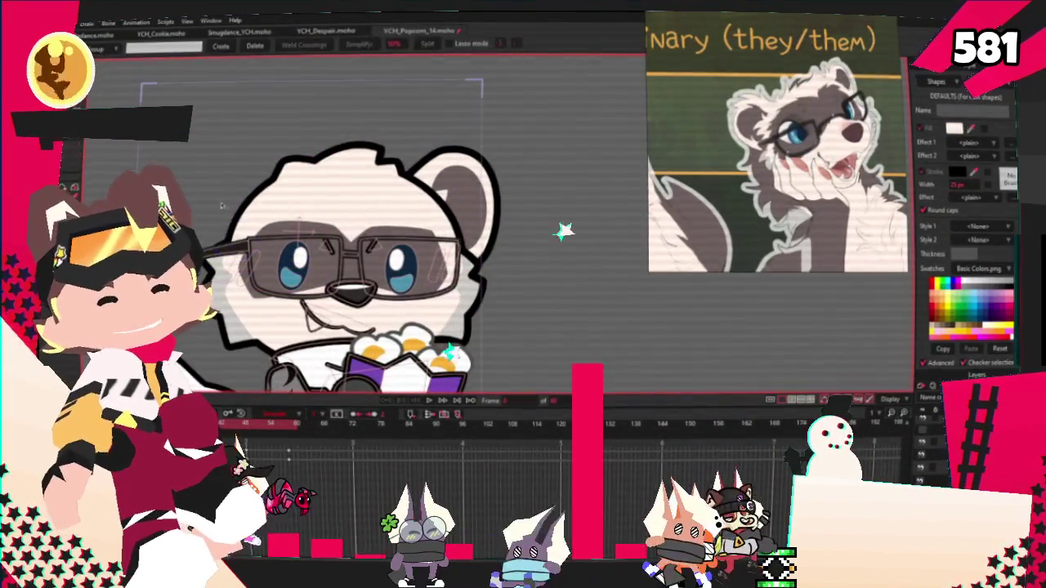
pyautogui.press('t')
pyautogui.scroll(1, 233, 202)
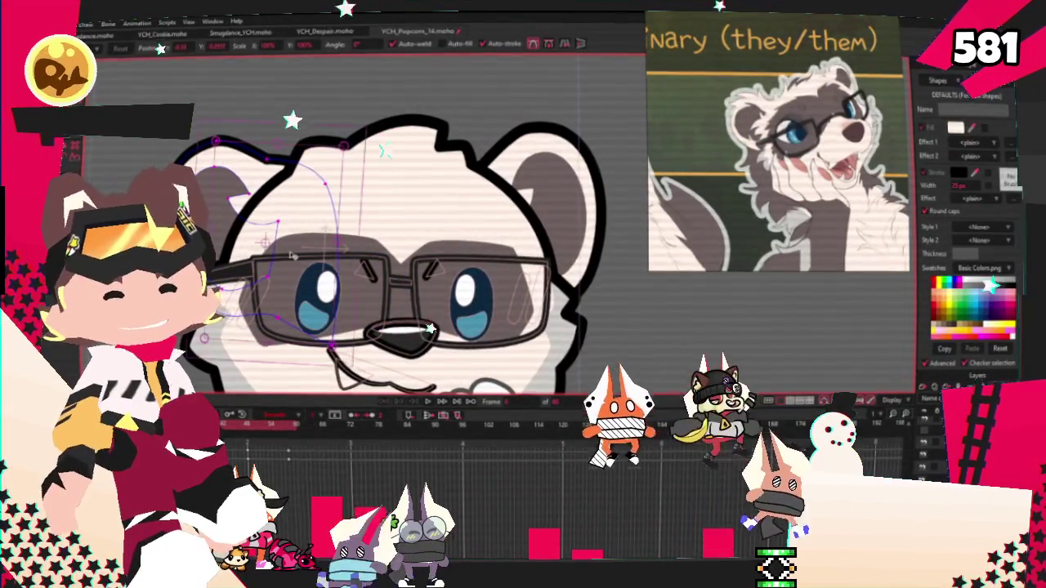
pyautogui.scroll(-1, 396, 394)
pyautogui.scroll(-2, 396, 394)
pyautogui.scroll(-3, 395, 393)
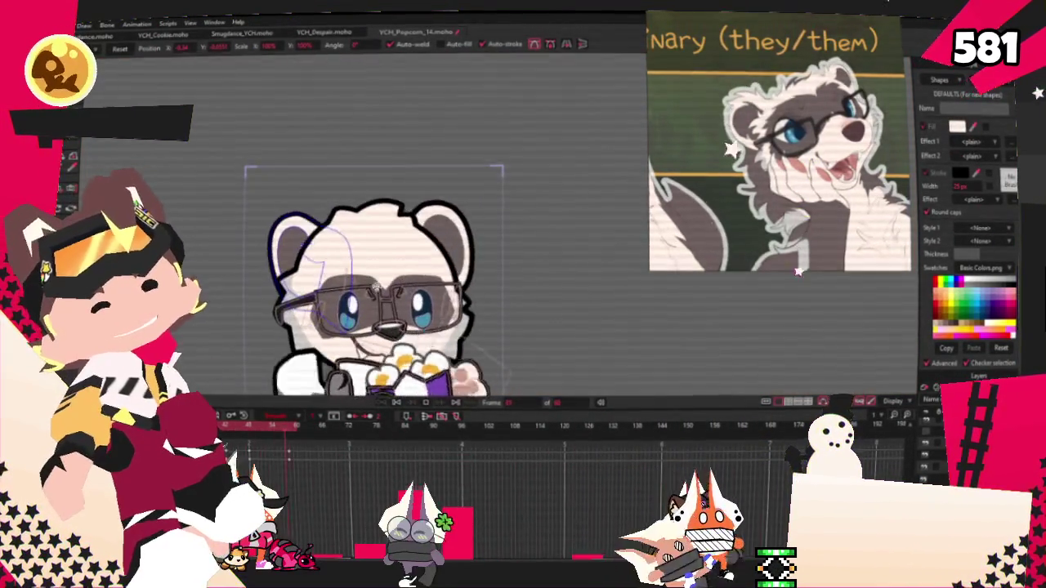
pyautogui.press('space')
pyautogui.click(396, 403)
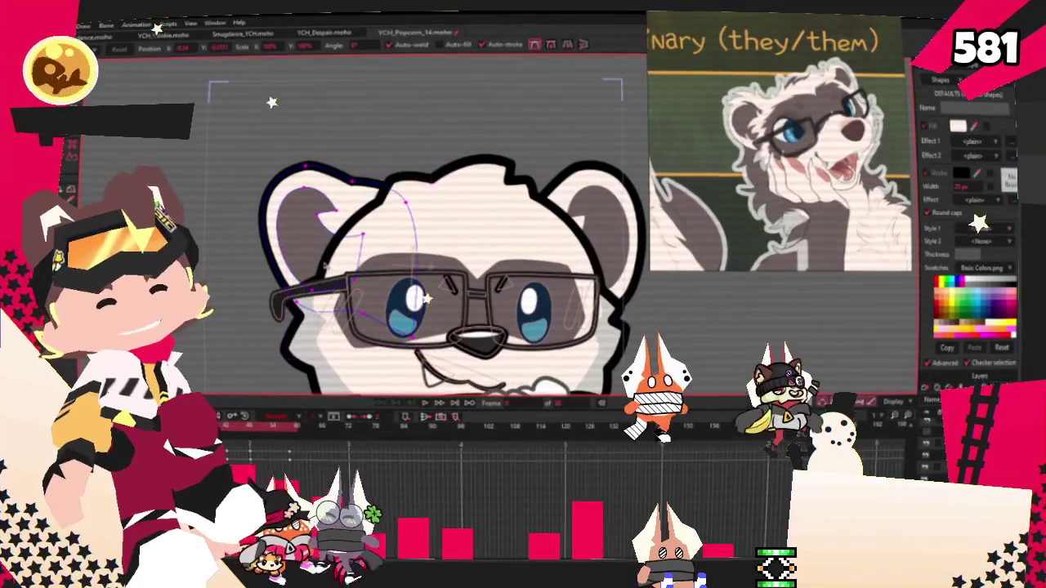
# Select the right ear shape and adjust its outline curve.
pyautogui.click(576, 268)
pyautogui.click(591, 301)
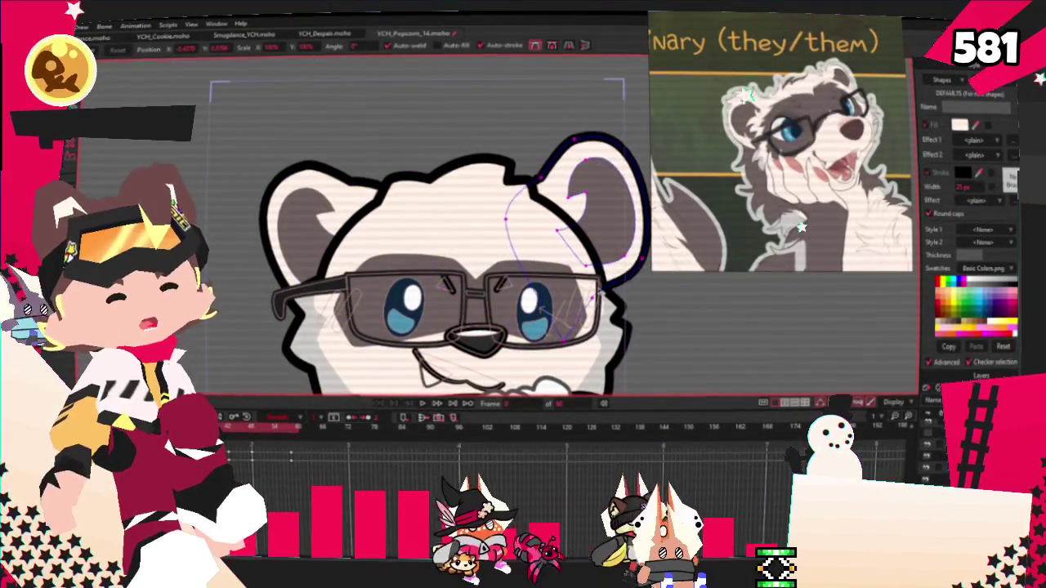
pyautogui.press('t')
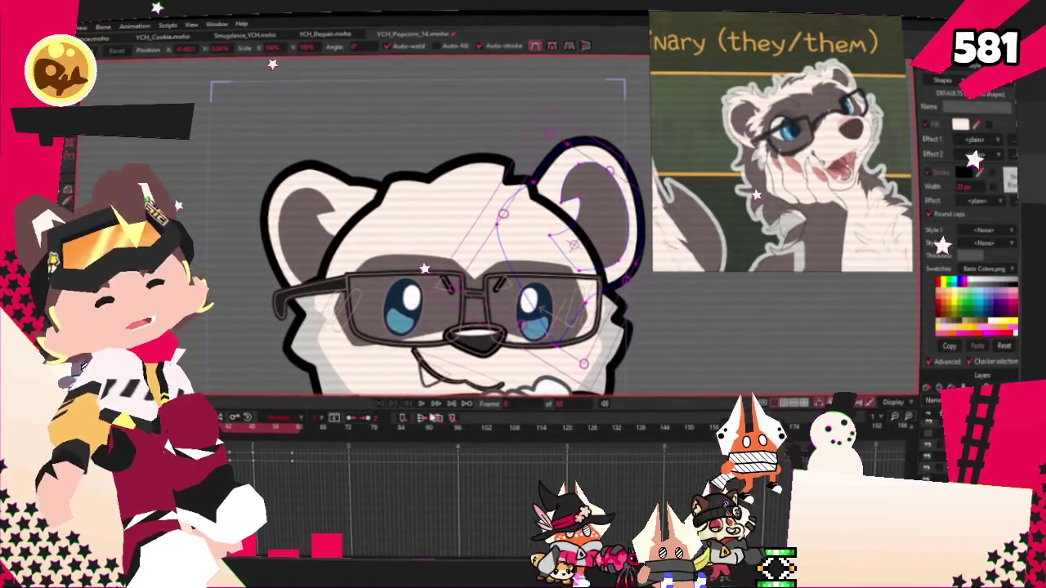
pyautogui.scroll(-2, 400, 261)
pyautogui.scroll(-2, 400, 262)
pyautogui.scroll(-1, 401, 262)
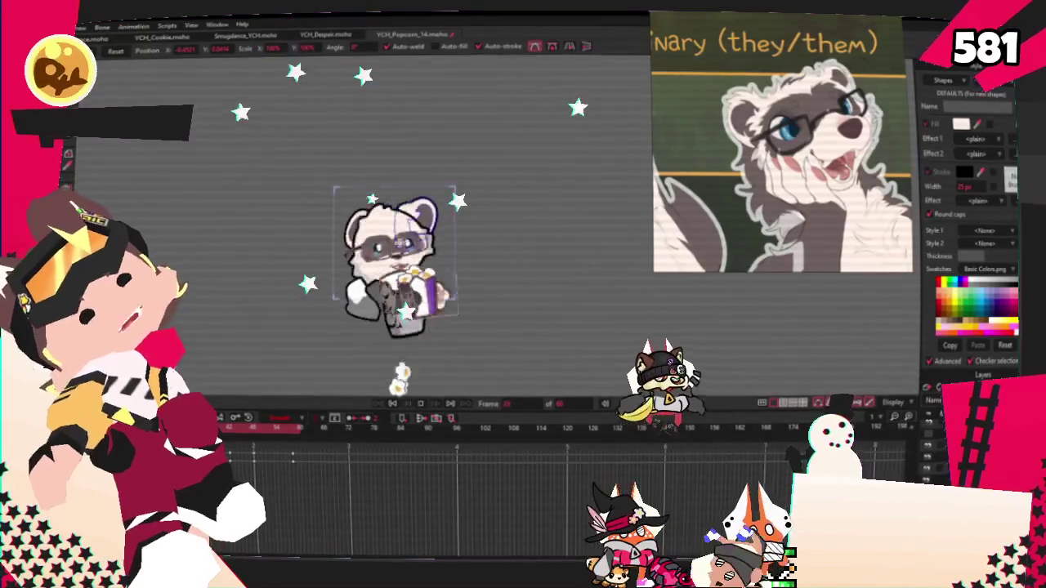
pyautogui.scroll(5, 372, 215)
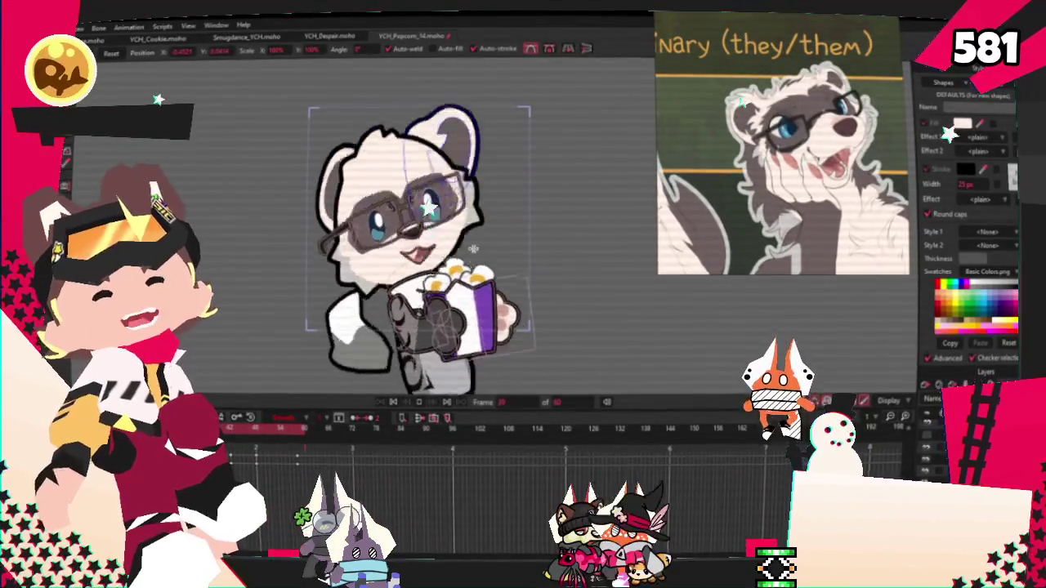
pyautogui.scroll(3, 419, 245)
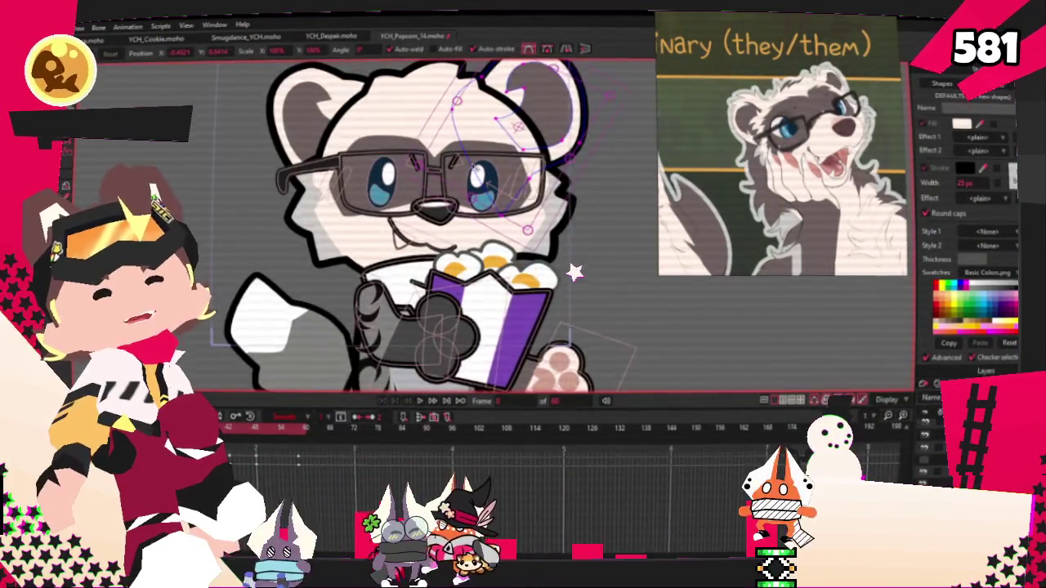
pyautogui.scroll(2, 487, 155)
pyautogui.scroll(-1, 384, 224)
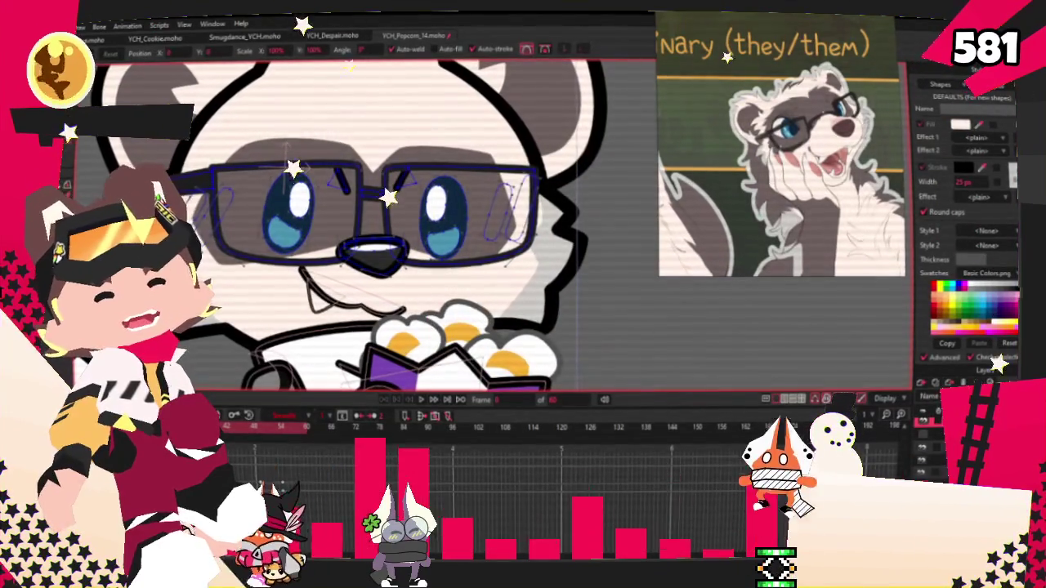
pyautogui.click(564, 229)
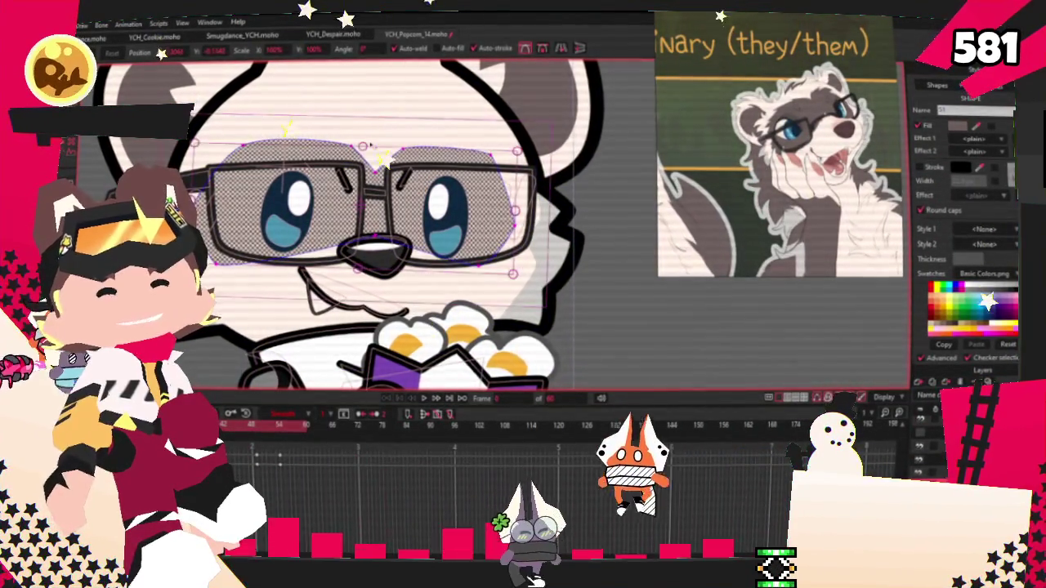
pyautogui.moveTo(362, 148); pyautogui.dragTo(366, 99)
# Undo the last mask edit and add a fur-peak point pulled into the mask's top edge.
pyautogui.hotkey('ctrl', 'z')
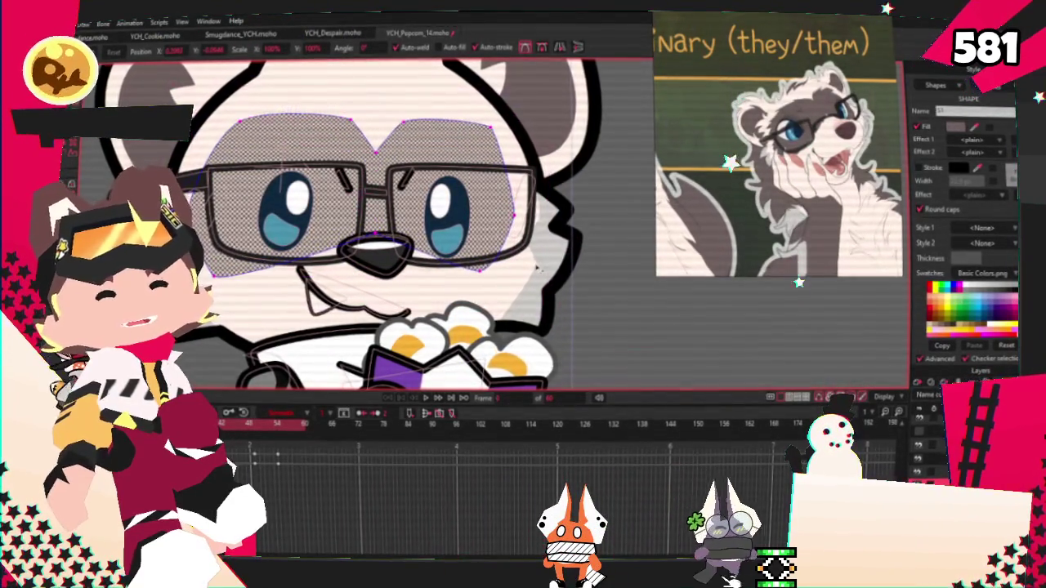
pyautogui.scroll(3, 426, 211)
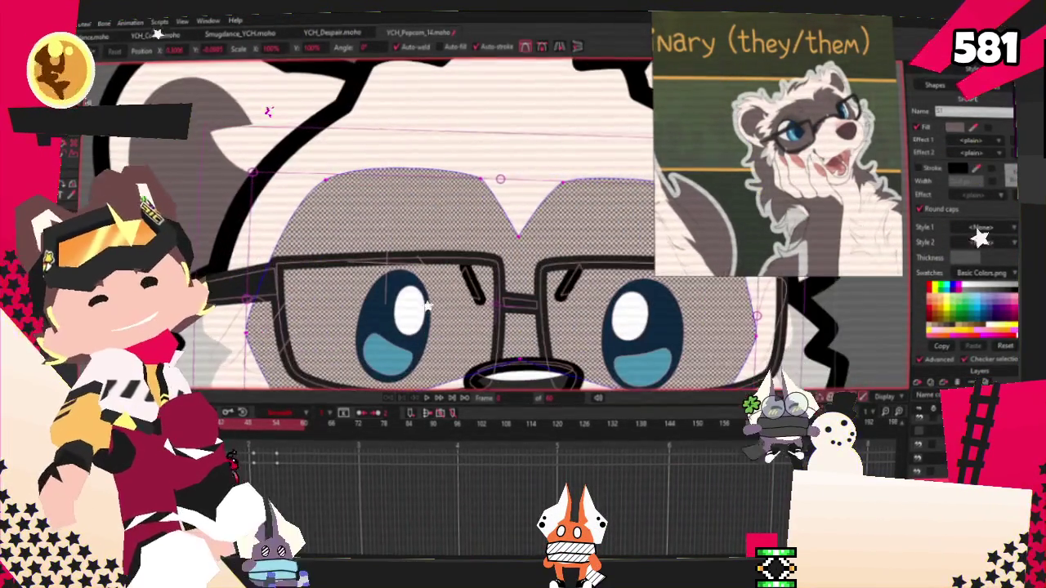
pyautogui.press('a')
pyautogui.scroll(2, 559, 216)
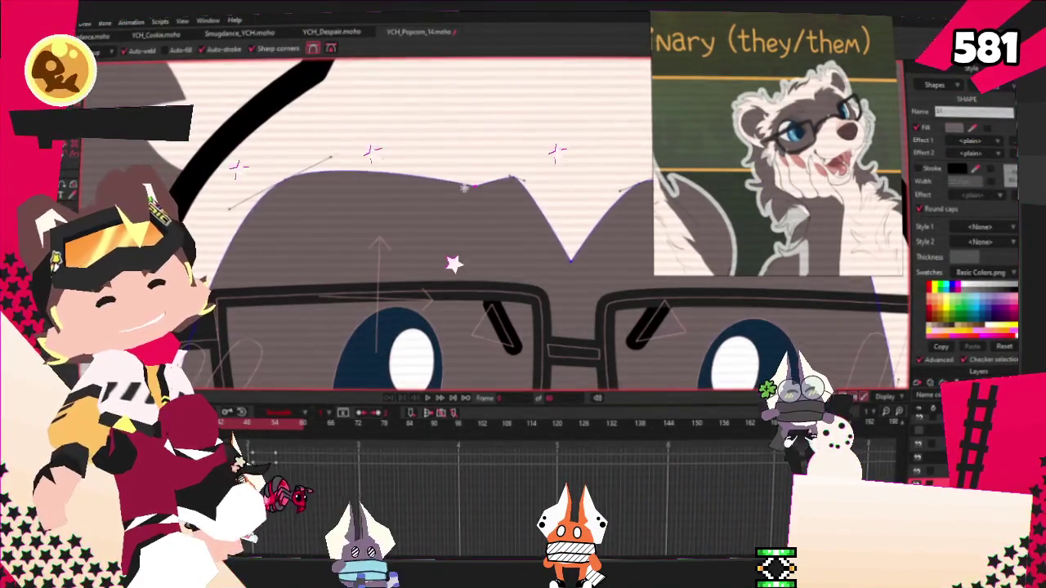
pyautogui.moveTo(421, 170); pyautogui.dragTo(365, 158)
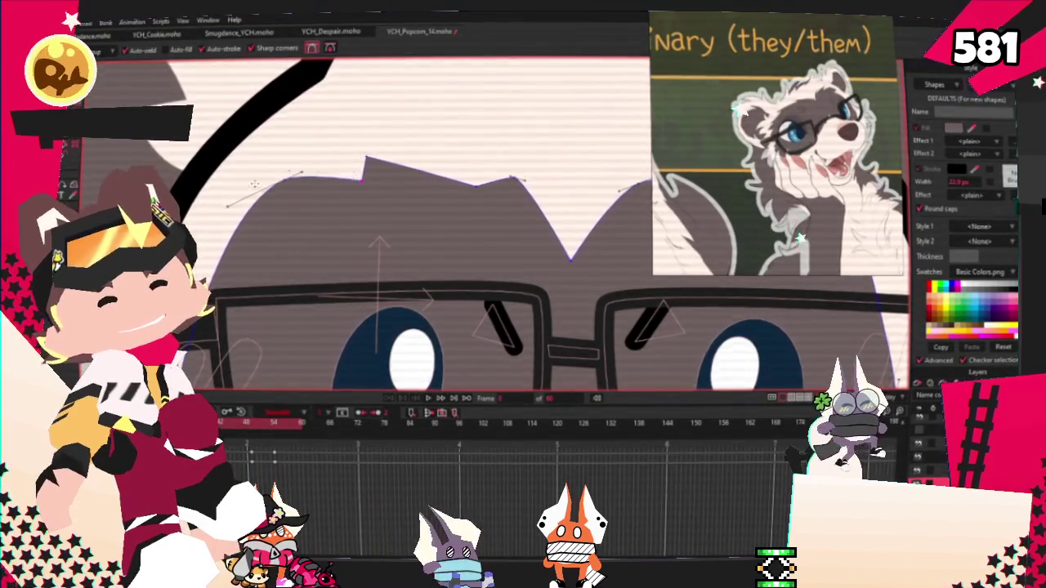
# Sharpen the peaks along the mask's top edge into jagged fur spikes with the Curvature tool.
pyautogui.scroll(-2, 205, 184)
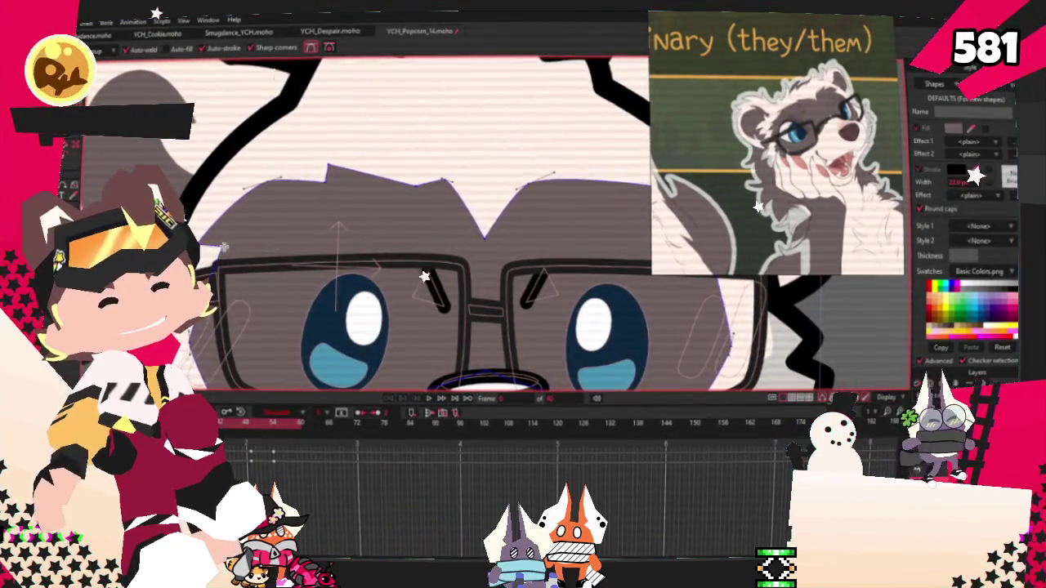
pyautogui.scroll(-3, 424, 276)
pyautogui.scroll(3, 428, 208)
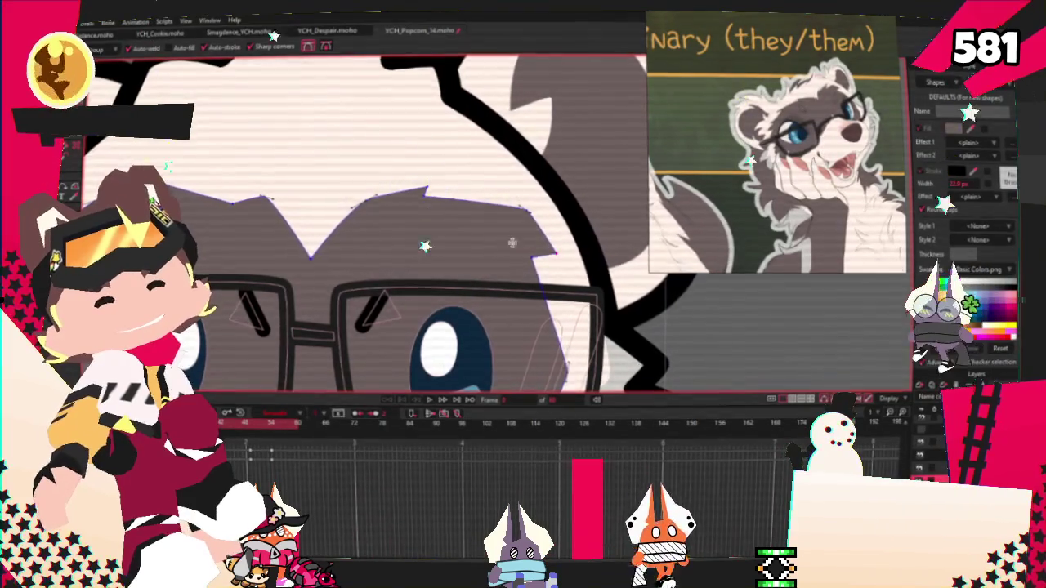
pyautogui.scroll(-3, 530, 245)
pyautogui.scroll(2, 425, 245)
pyautogui.scroll(1, 425, 245)
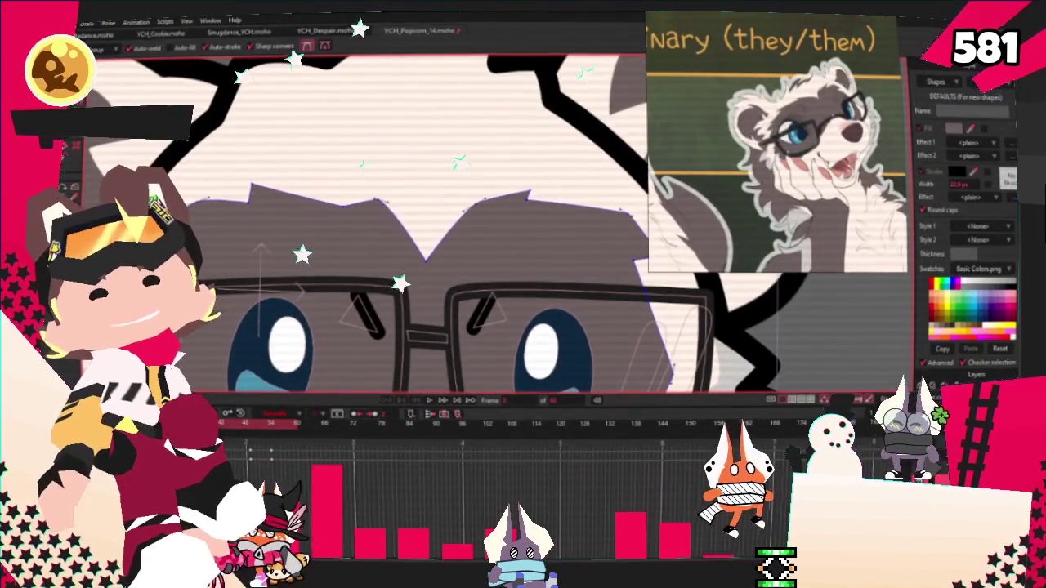
pyautogui.scroll(1, 401, 283)
pyautogui.scroll(1, 491, 302)
pyautogui.scroll(1, 567, 319)
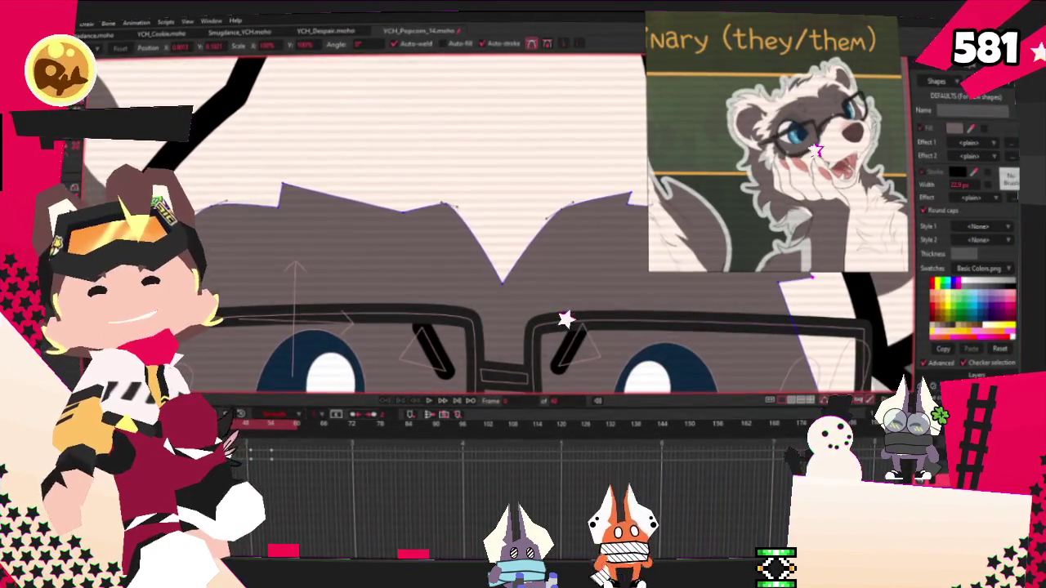
pyautogui.press('c')
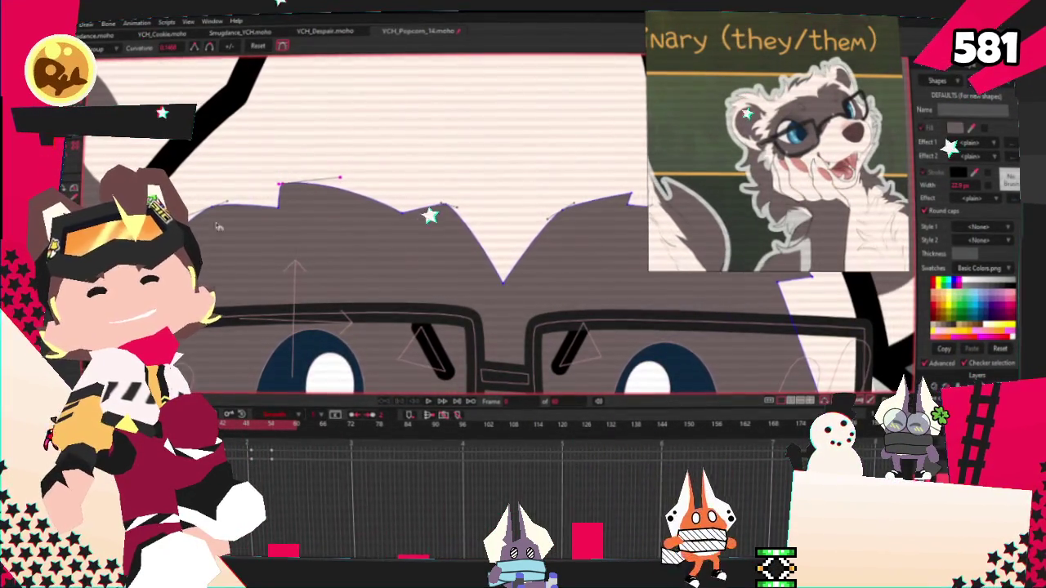
pyautogui.hscroll(3, 488, 237)
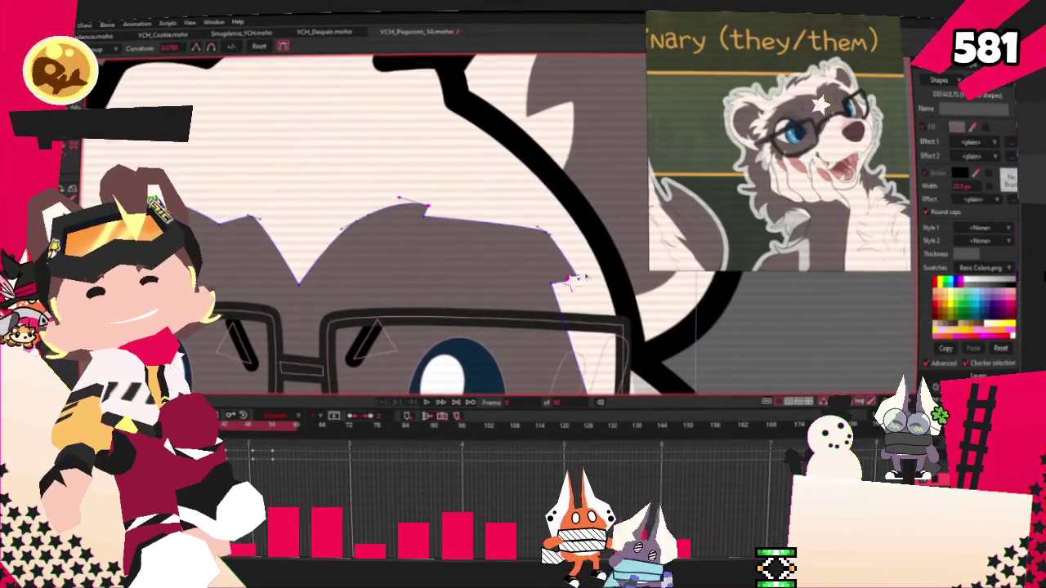
pyautogui.scroll(2, 577, 277)
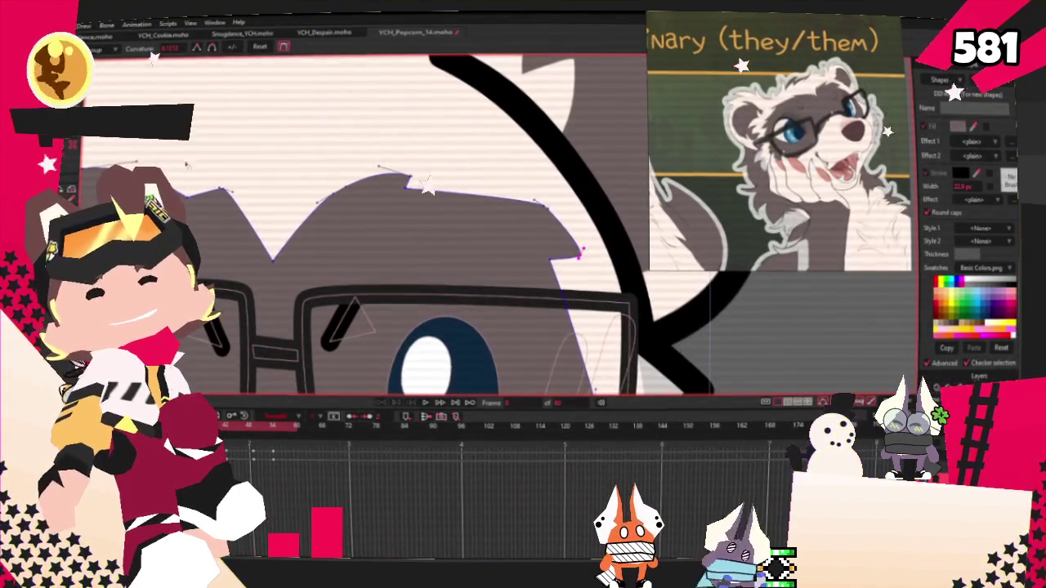
pyautogui.press('t')
pyautogui.scroll(2, 564, 263)
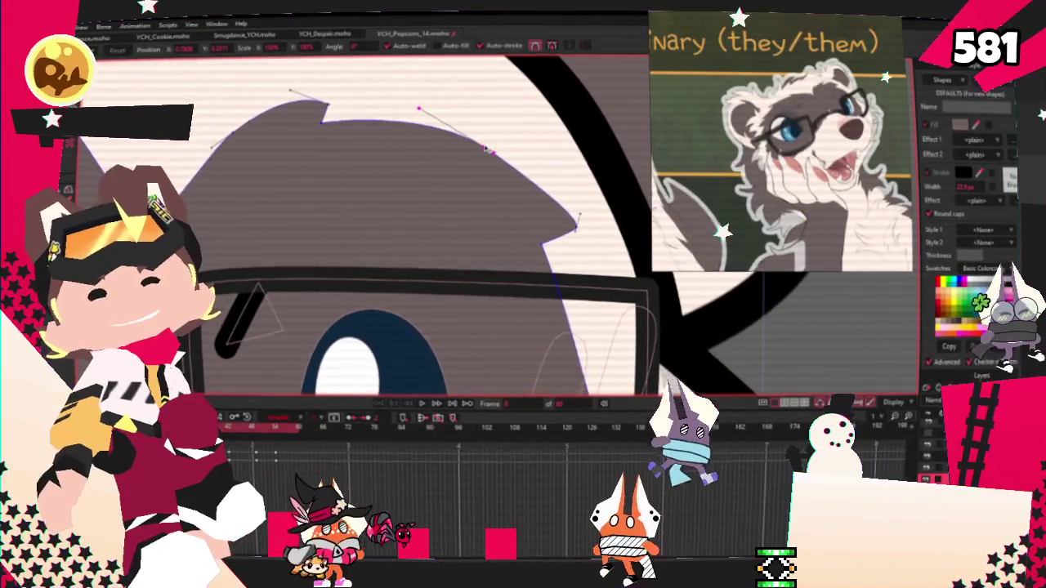
# Add more points along the grey mask's top edge for extra fur tufts.
pyautogui.scroll(-3, 337, 152)
pyautogui.scroll(3, 337, 151)
pyautogui.scroll(-5, 368, 204)
pyautogui.scroll(4, 409, 245)
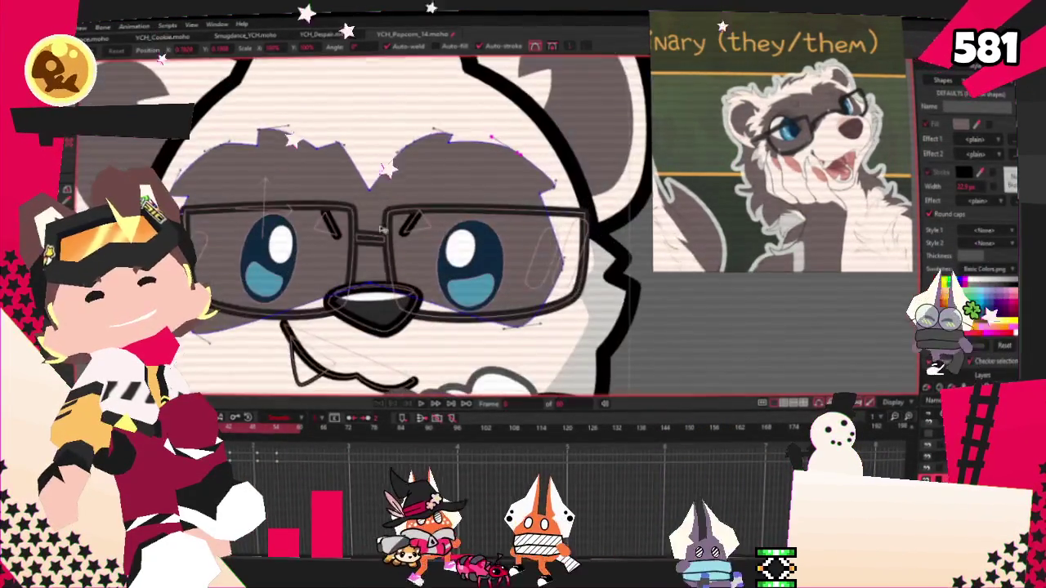
pyautogui.scroll(-1, 443, 282)
pyautogui.scroll(-3, 441, 283)
pyautogui.scroll(3, 441, 283)
pyautogui.scroll(2, 434, 311)
pyautogui.scroll(-1, 422, 397)
pyautogui.scroll(3, 422, 397)
pyautogui.scroll(-3, 377, 285)
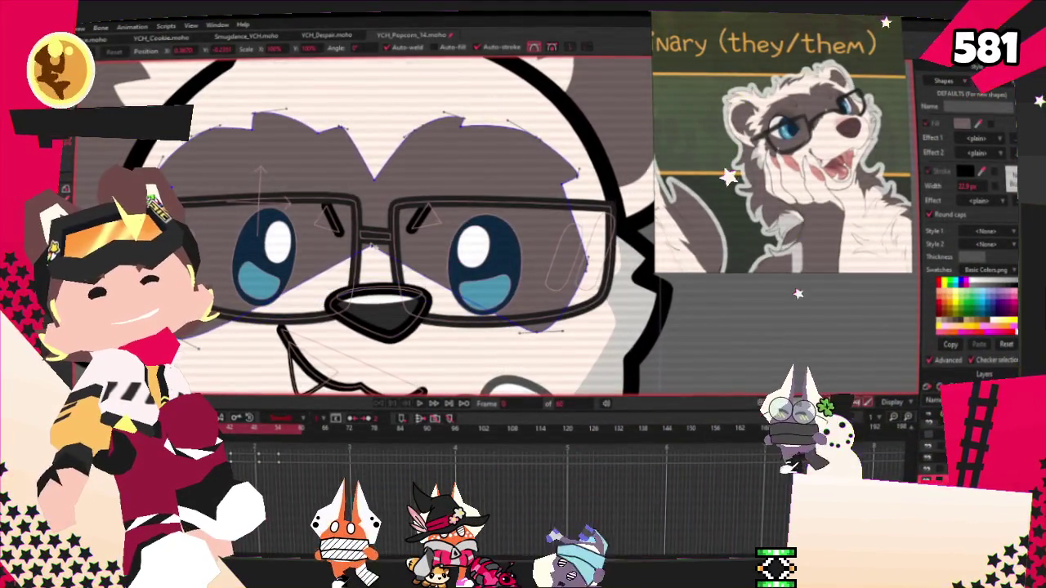
pyautogui.press('a')
pyautogui.scroll(2, 321, 255)
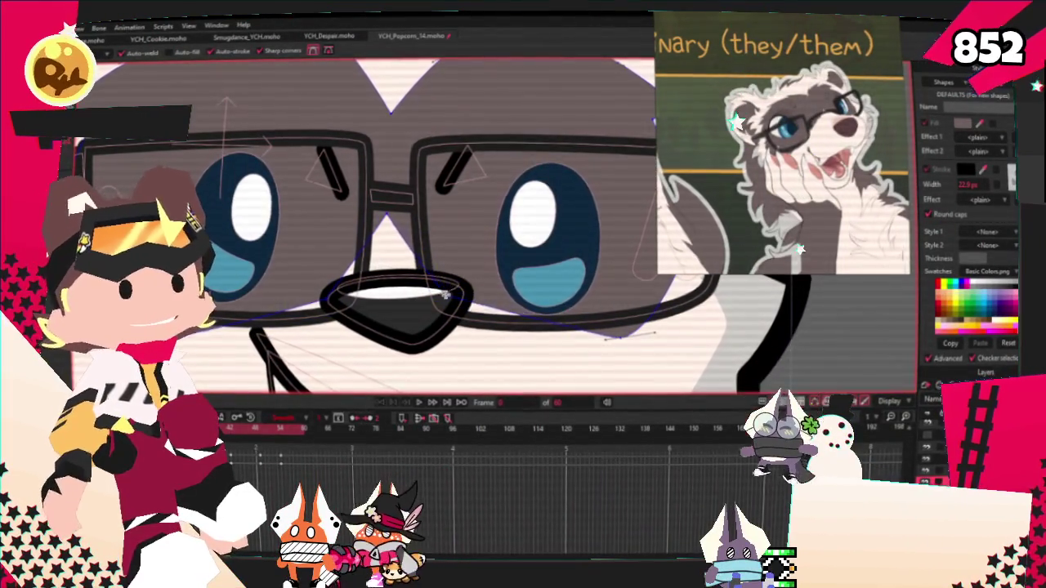
pyautogui.scroll(-2, 266, 201)
# Smooth the new tuft points with the Curvature tool.
pyautogui.press('c')
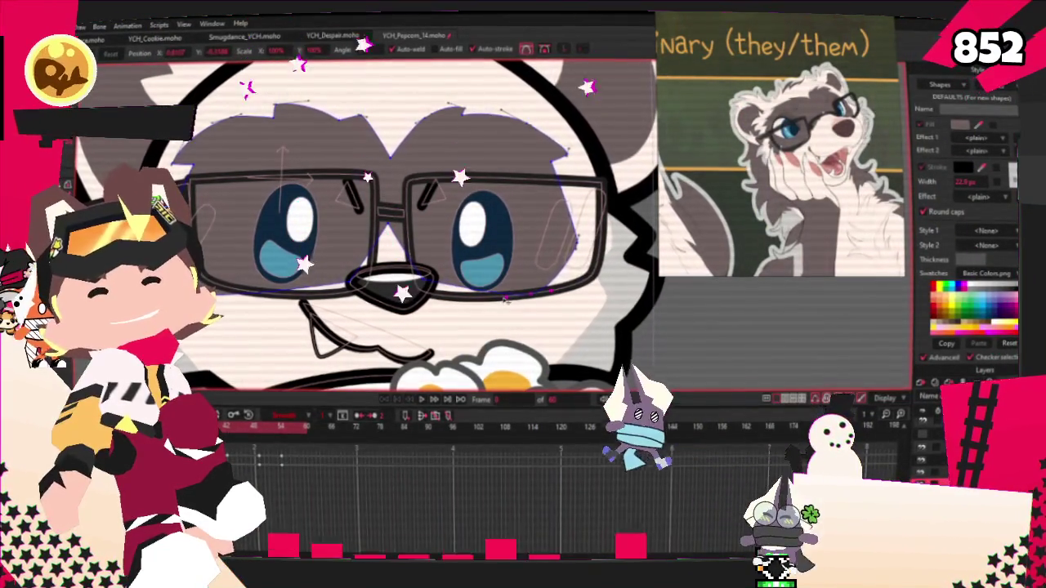
pyautogui.scroll(2, 390, 237)
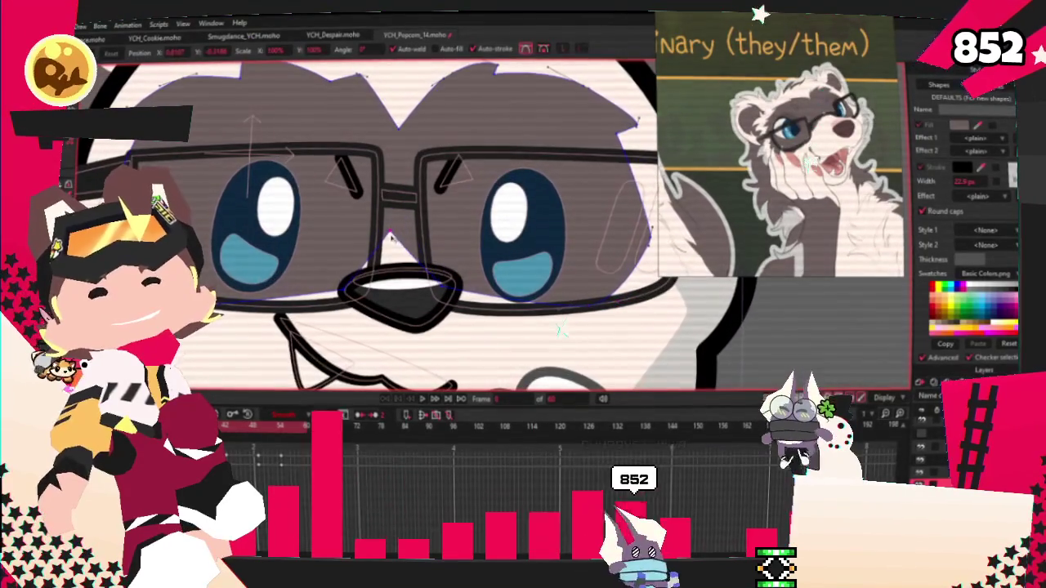
pyautogui.scroll(1, 390, 237)
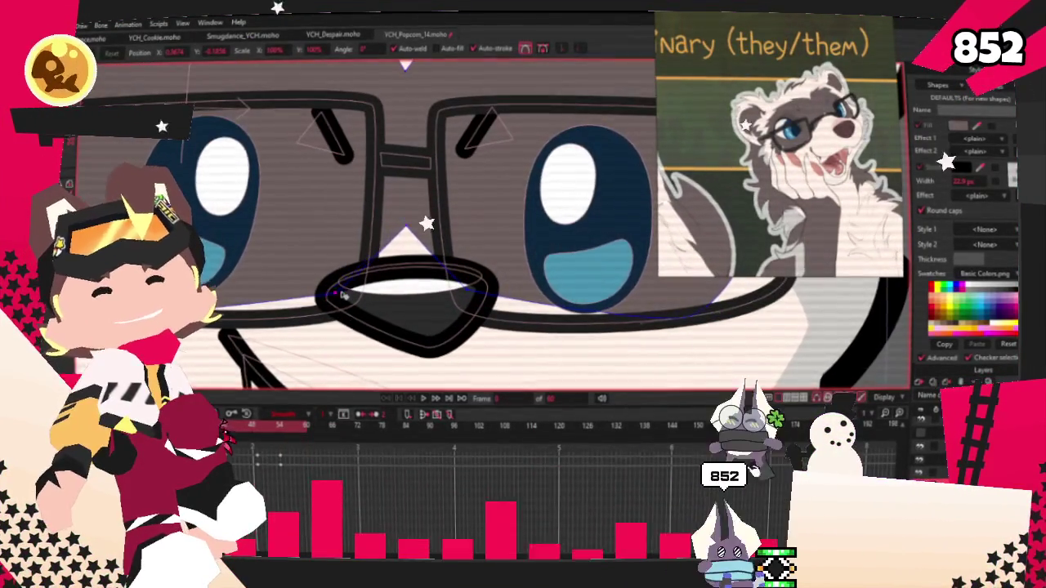
pyautogui.scroll(-2, 447, 314)
pyautogui.scroll(-1, 447, 314)
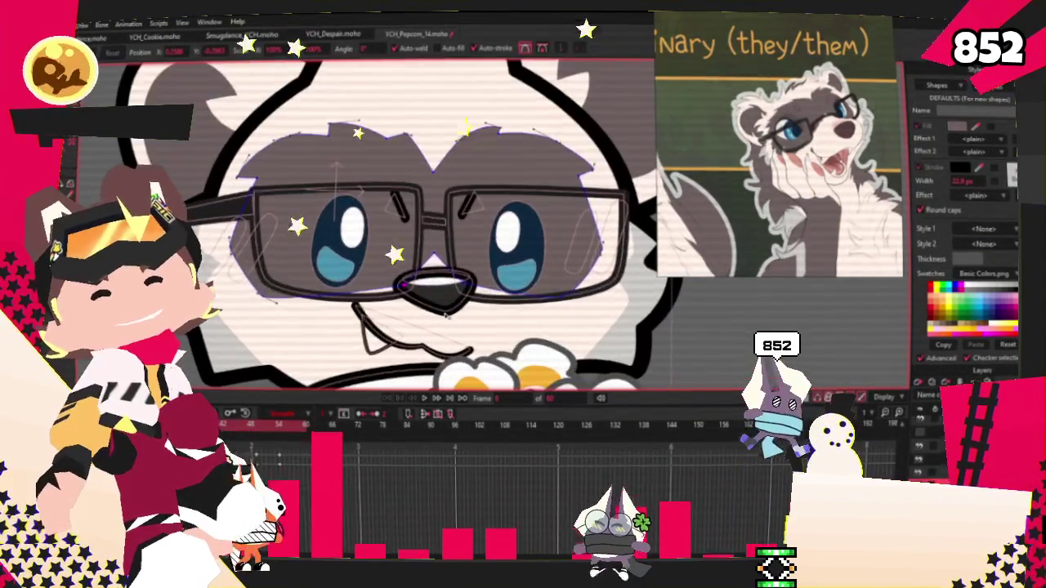
# Recolour the nose fill from black to muted brown-pink, then zoom out to the whole ferret.
pyautogui.hotkey('ctrl', 'a')
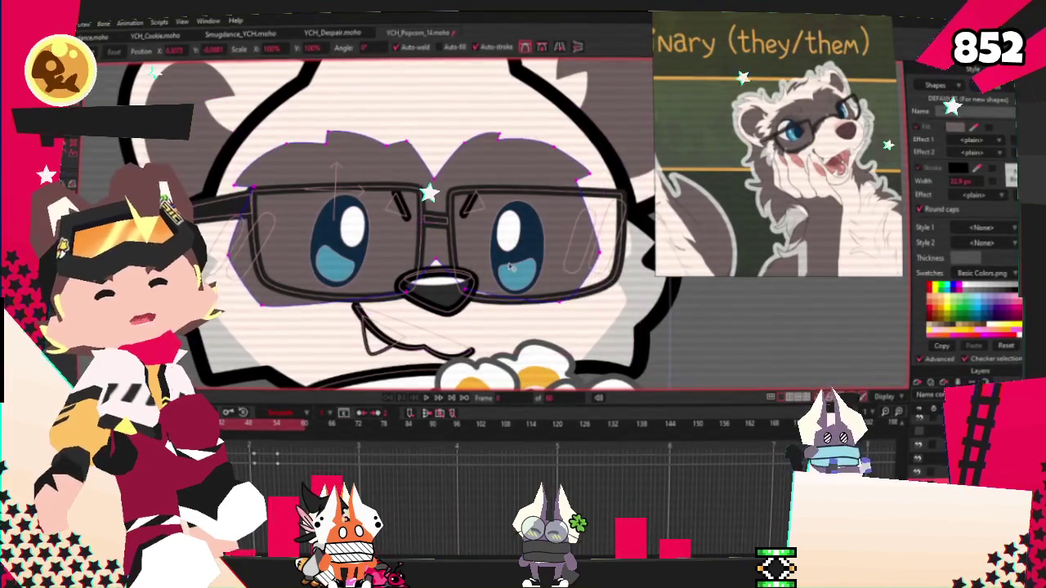
pyautogui.scroll(-2, 523, 278)
pyautogui.scroll(3, 497, 273)
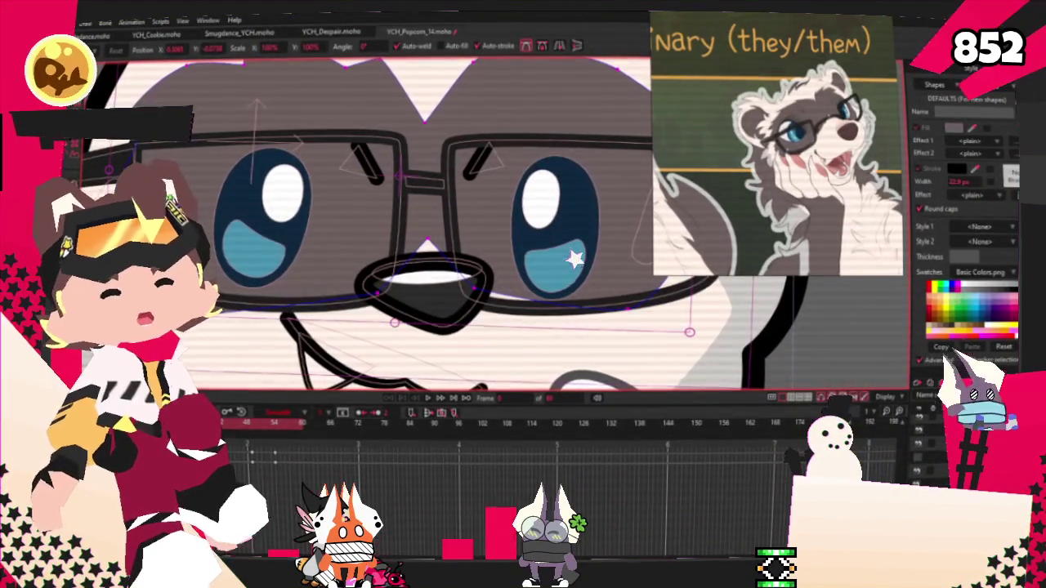
pyautogui.click(448, 311)
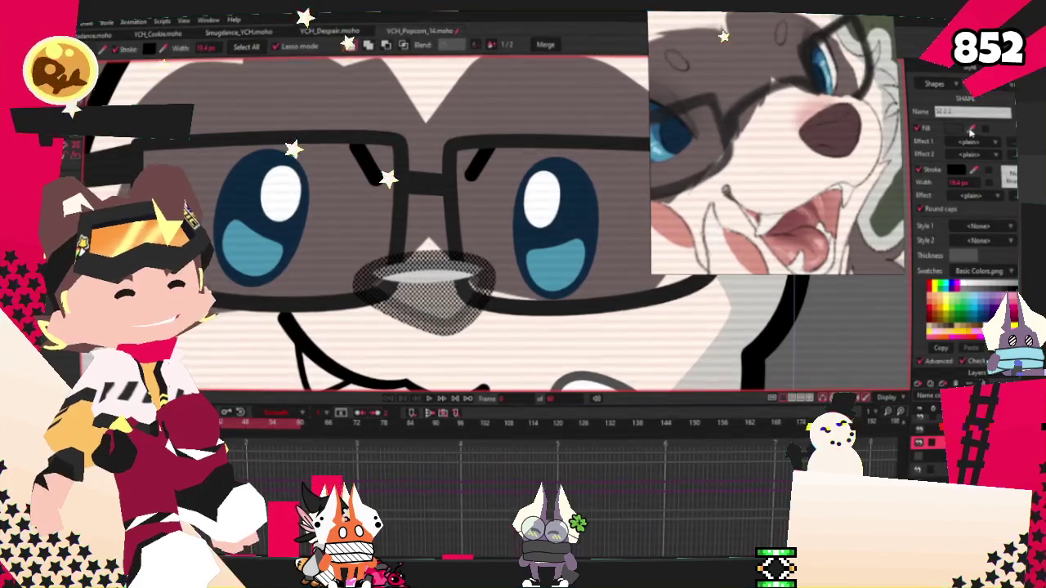
pyautogui.scroll(-2, 610, 318)
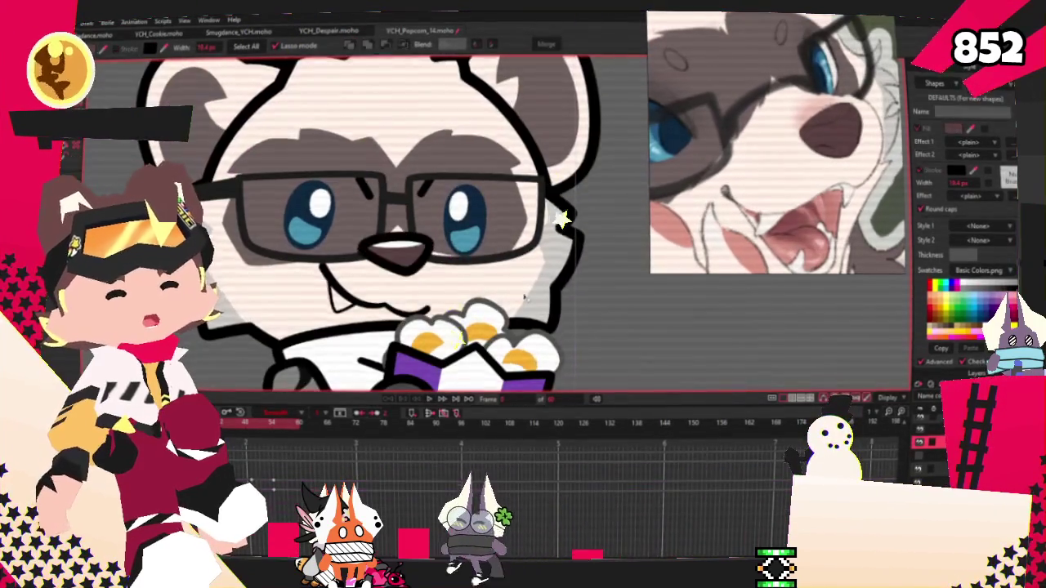
pyautogui.scroll(-2, 549, 292)
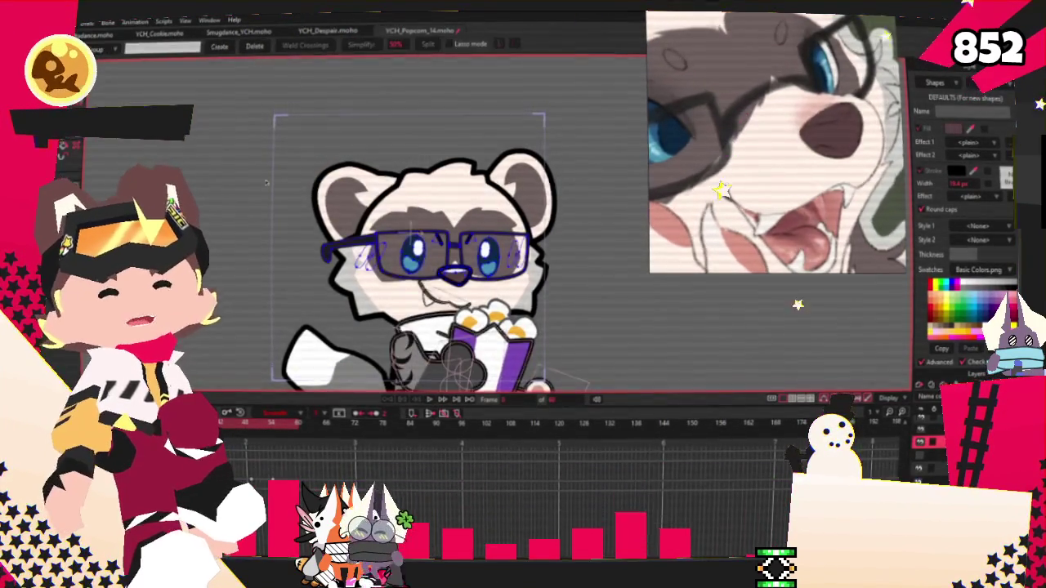
# Play the animation to preview the ferret's face.
pyautogui.scroll(5, 433, 315)
pyautogui.scroll(-2, 454, 313)
pyautogui.scroll(-1, 452, 384)
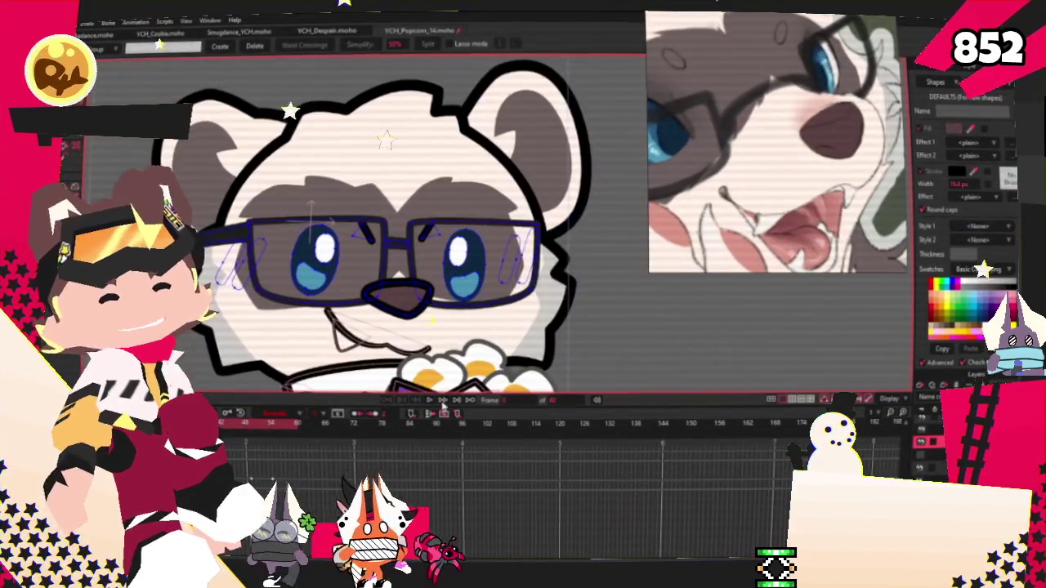
pyautogui.click(426, 402)
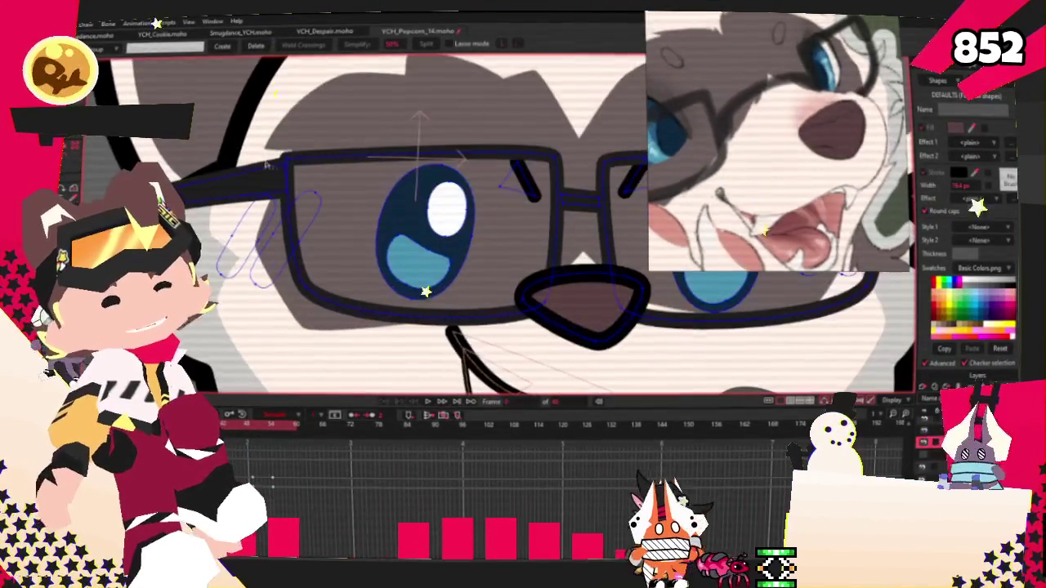
# Move the small eyebrow shapes up onto the glasses frame and replay to check.
pyautogui.click(96, 167)
pyautogui.click(288, 193)
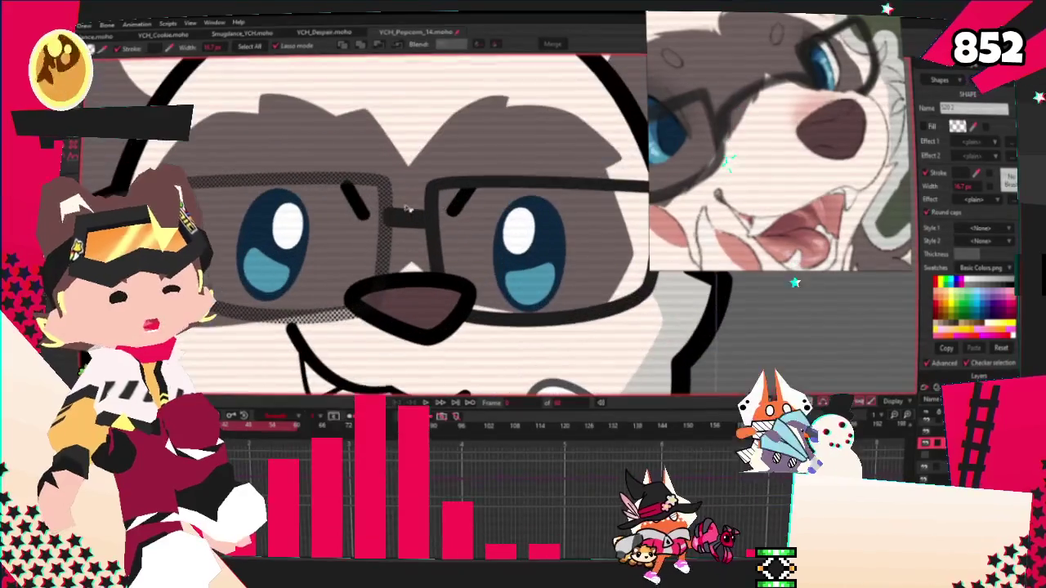
pyautogui.click(409, 210)
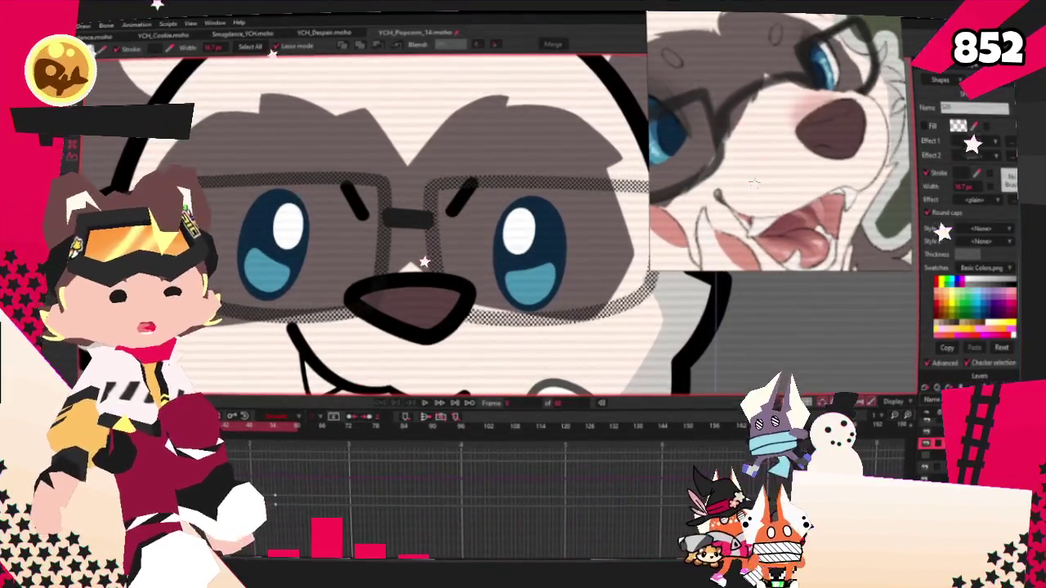
pyautogui.scroll(2, 452, 237)
pyautogui.scroll(2, 452, 237)
pyautogui.scroll(1, 452, 237)
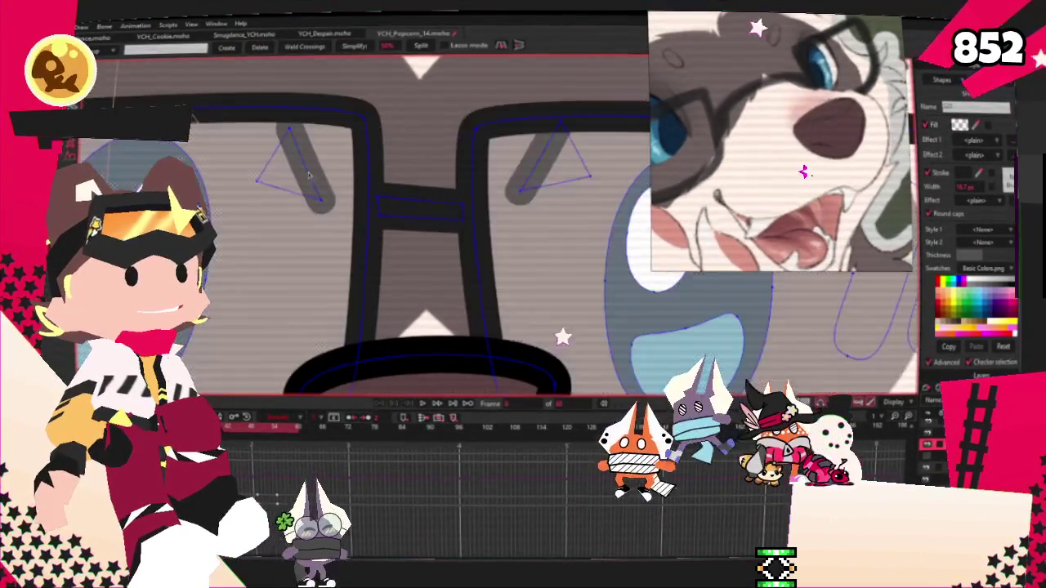
pyautogui.press('g')
pyautogui.scroll(-3, 456, 188)
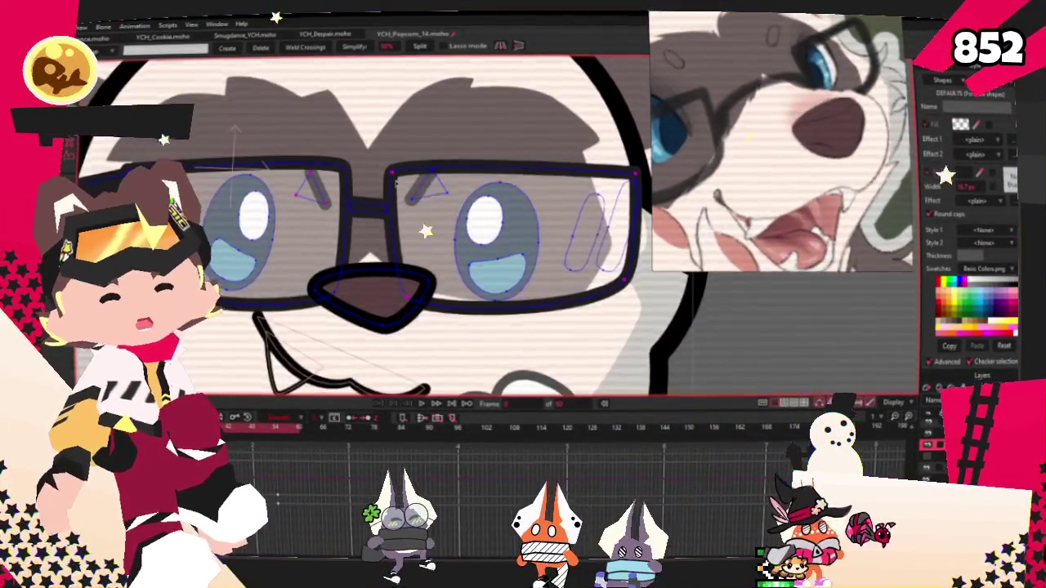
pyautogui.scroll(3, 450, 187)
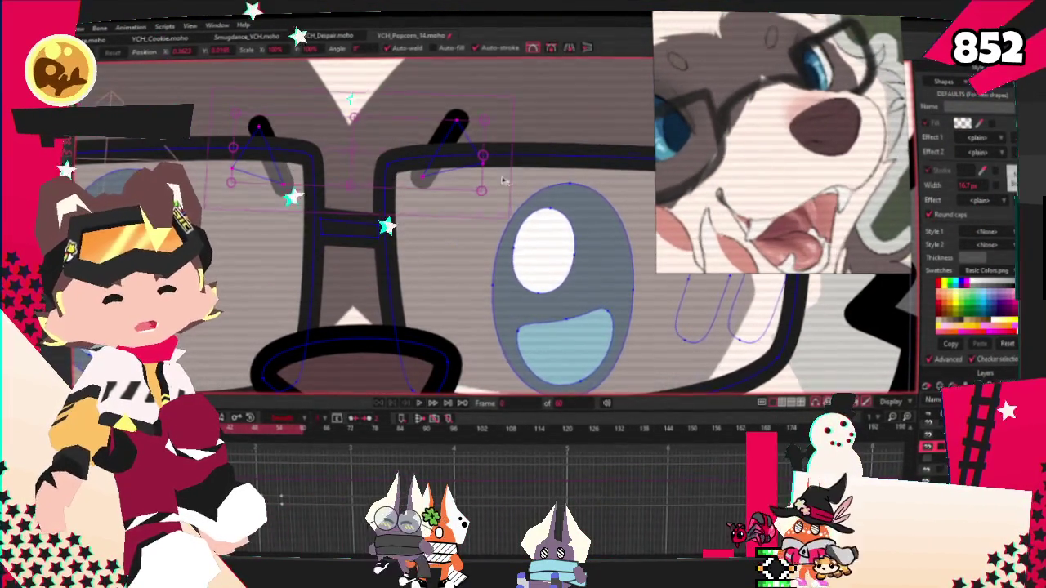
pyautogui.scroll(-3, 335, 214)
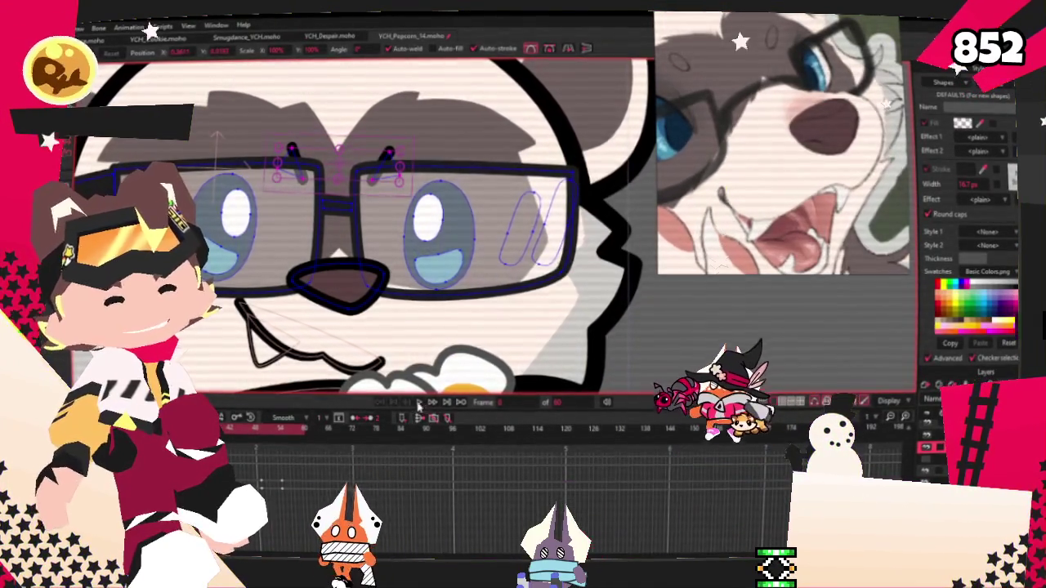
pyautogui.press('space')
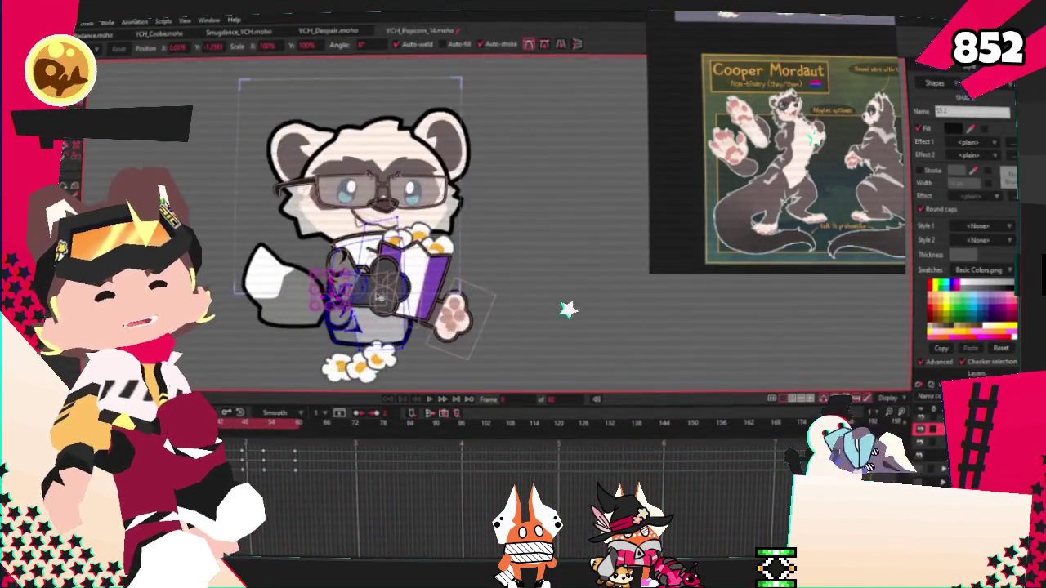
# Select through the popcorn box outline to the paw's fill and make it dark grey.
pyautogui.scroll(5, 363, 231)
pyautogui.scroll(3, 382, 314)
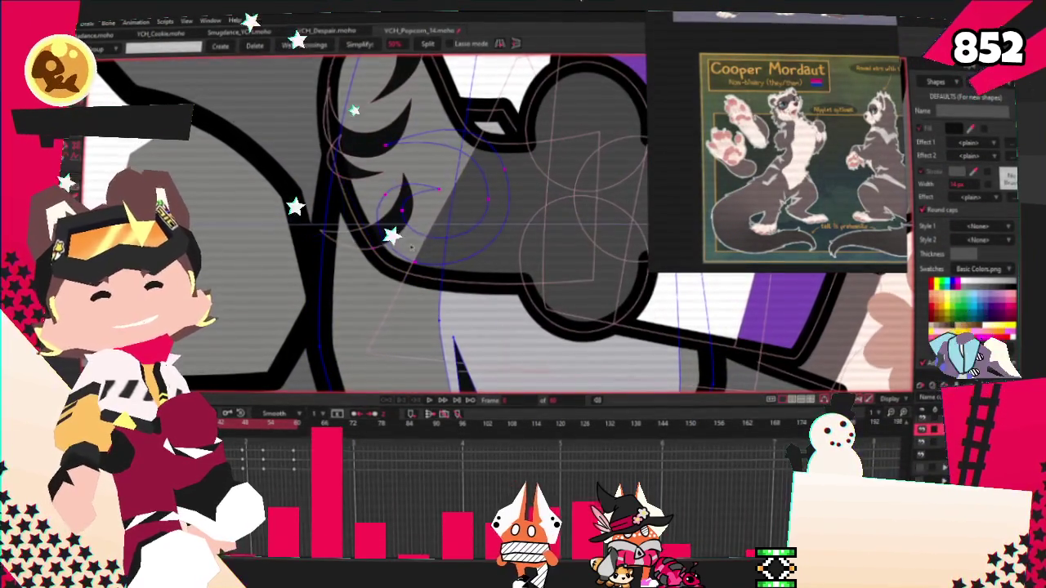
pyautogui.scroll(-3, 425, 238)
pyautogui.scroll(3, 450, 300)
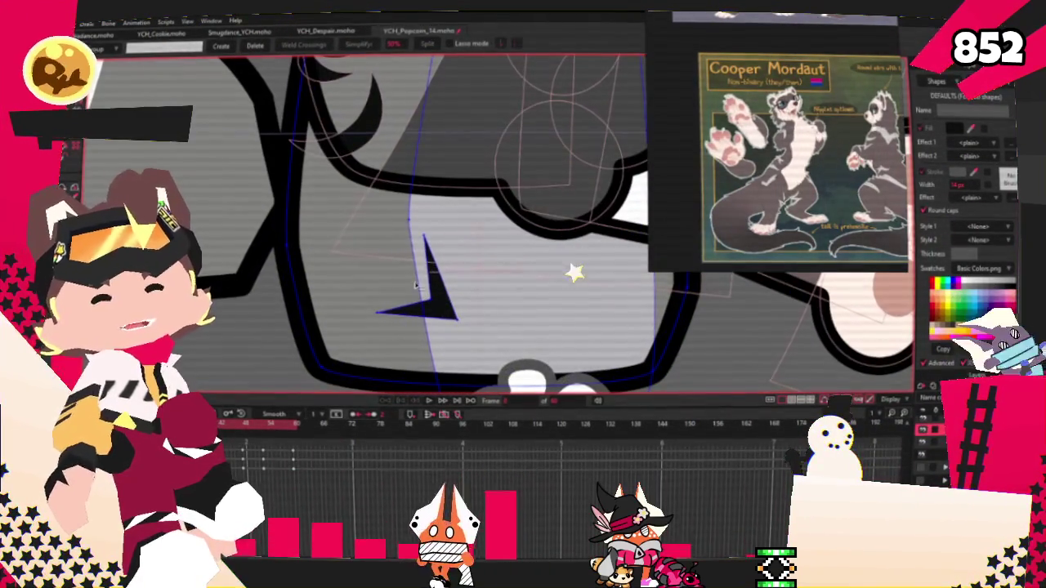
pyautogui.press('b')
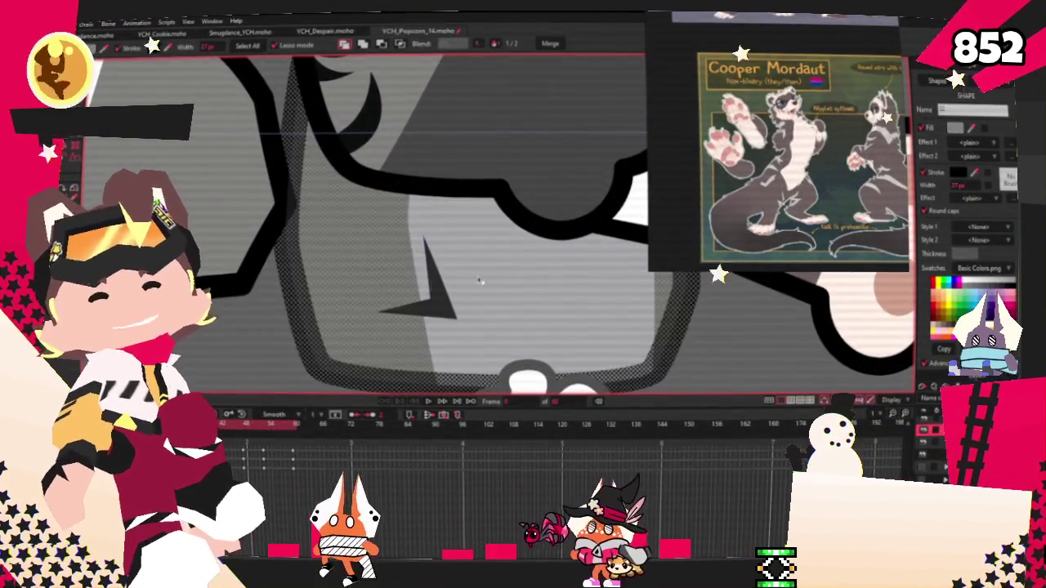
pyautogui.click(431, 318)
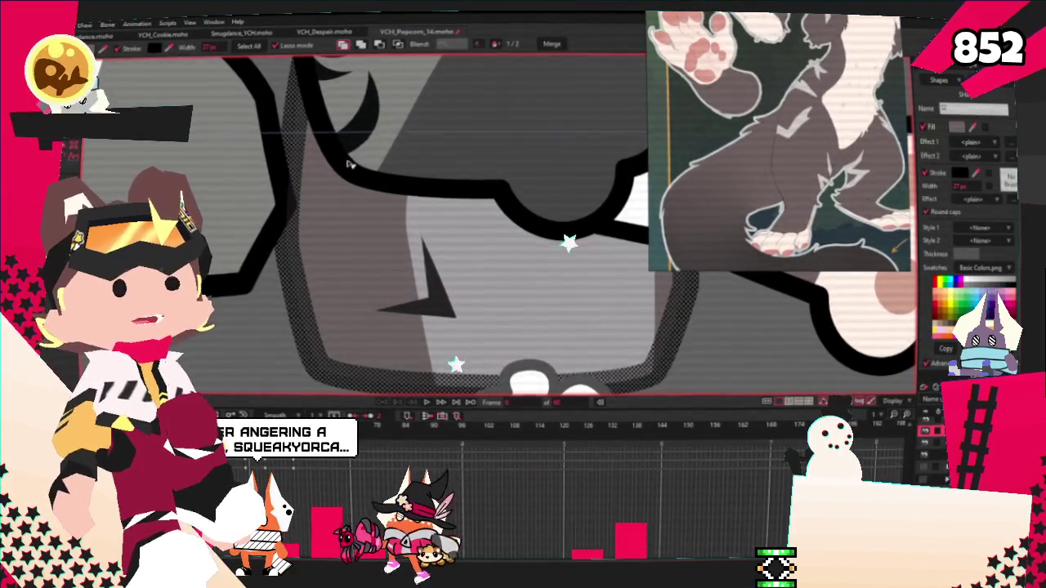
pyautogui.scroll(-2, 491, 189)
pyautogui.click(491, 189)
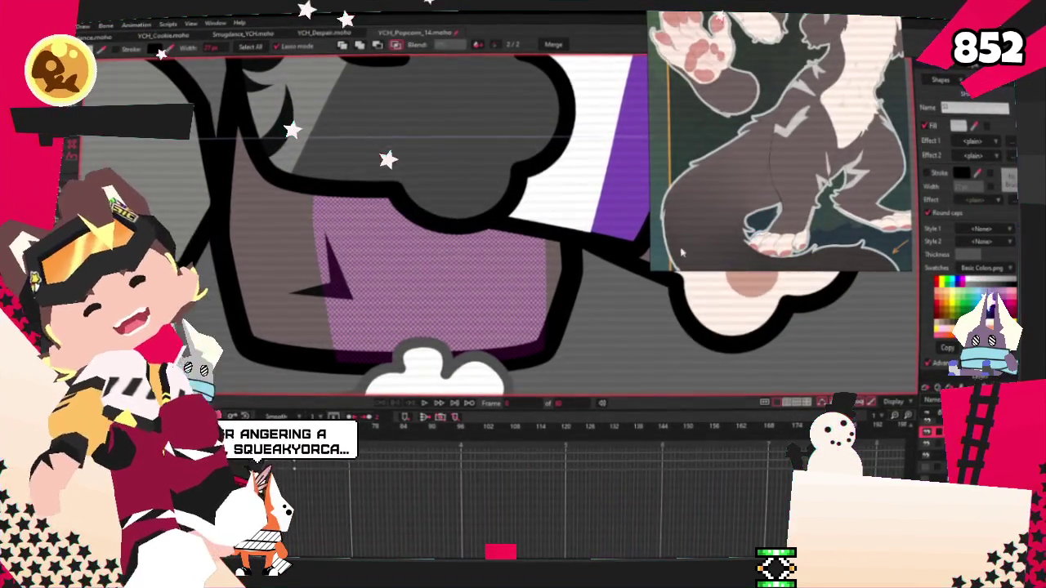
pyautogui.scroll(-3, 570, 132)
pyautogui.scroll(2, 572, 196)
pyautogui.scroll(1, 576, 257)
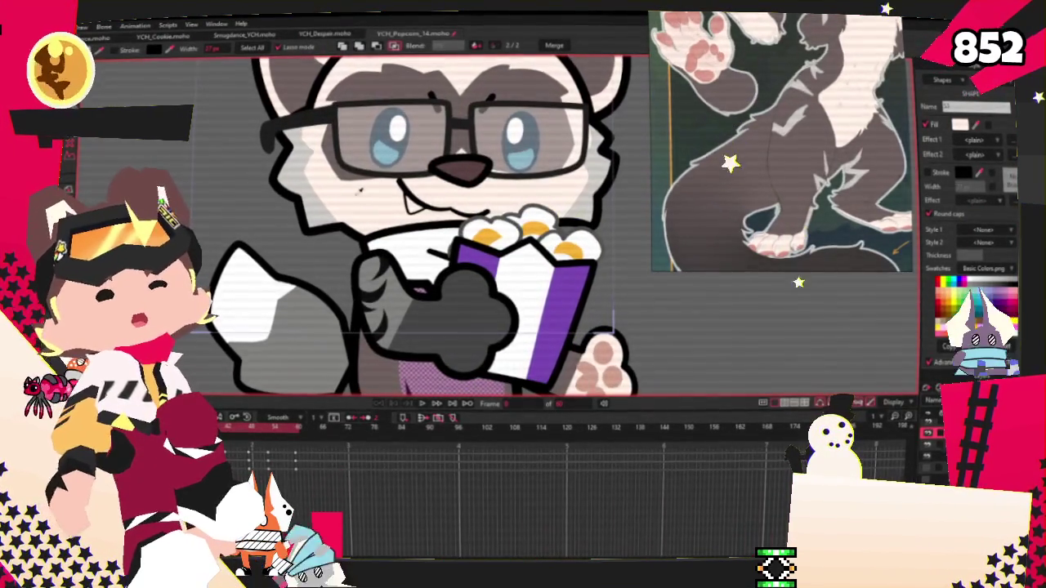
pyautogui.scroll(-3, 625, 320)
pyautogui.scroll(3, 506, 335)
pyautogui.scroll(2, 474, 353)
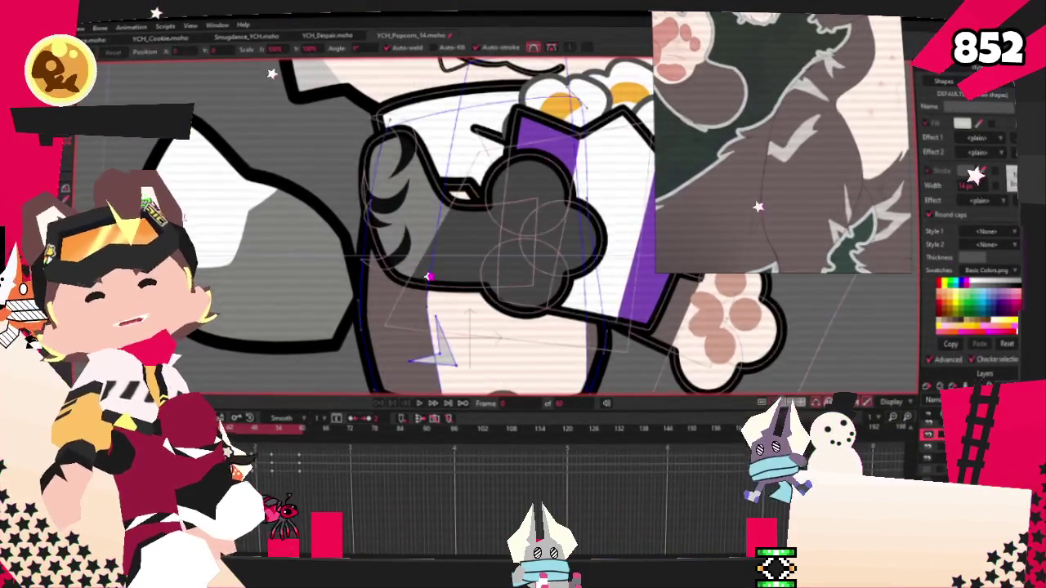
# Select the small triangle fur marking and bring it above the arm.
pyautogui.scroll(-3, 426, 227)
pyautogui.scroll(3, 388, 136)
pyautogui.scroll(-3, 388, 136)
pyautogui.scroll(3, 388, 137)
pyautogui.scroll(2, 314, 230)
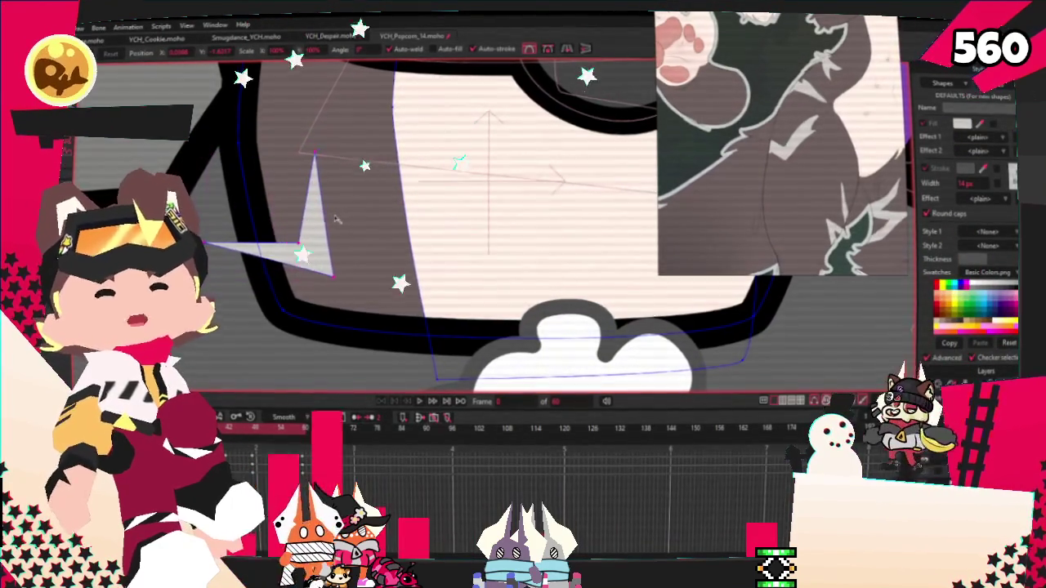
pyautogui.hotkey('ctrl', 'a')
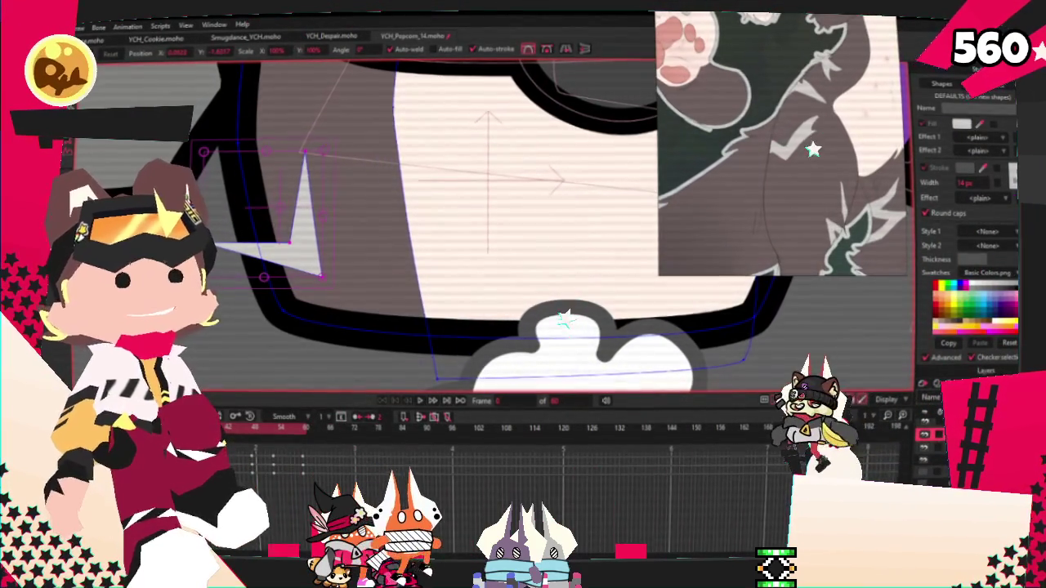
pyautogui.press('e')
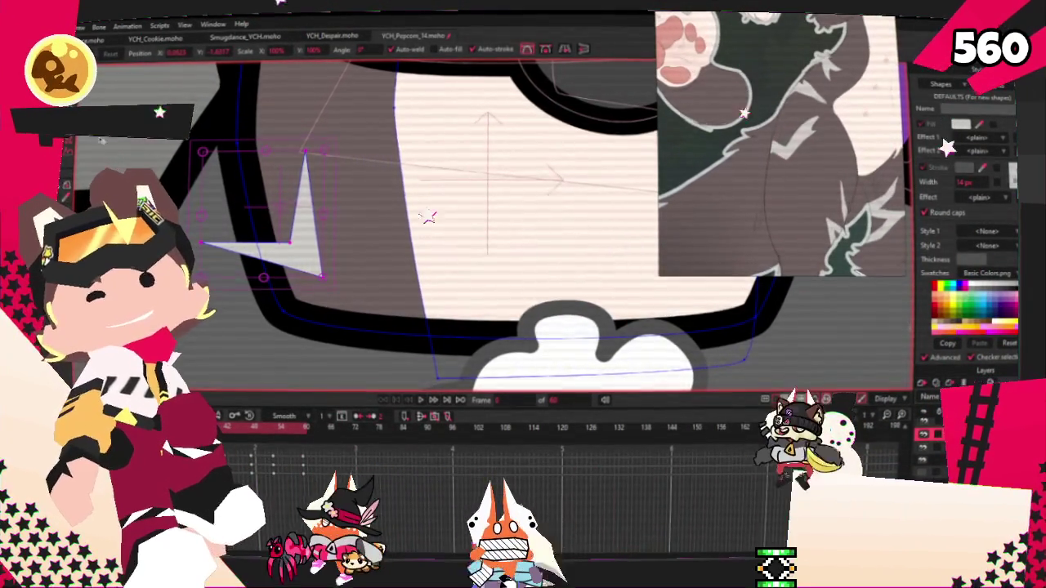
pyautogui.click(304, 220)
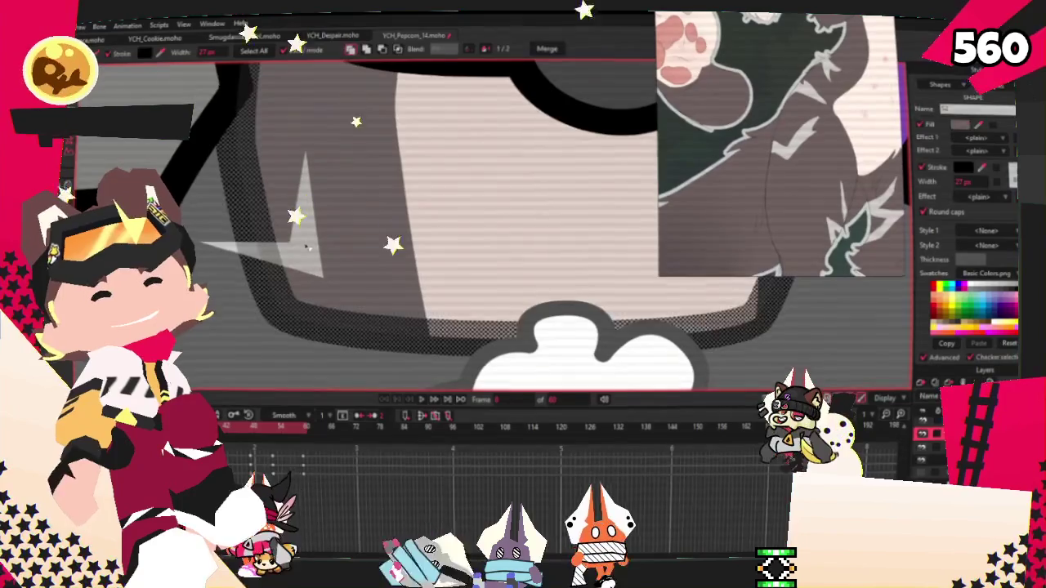
pyautogui.click(396, 50)
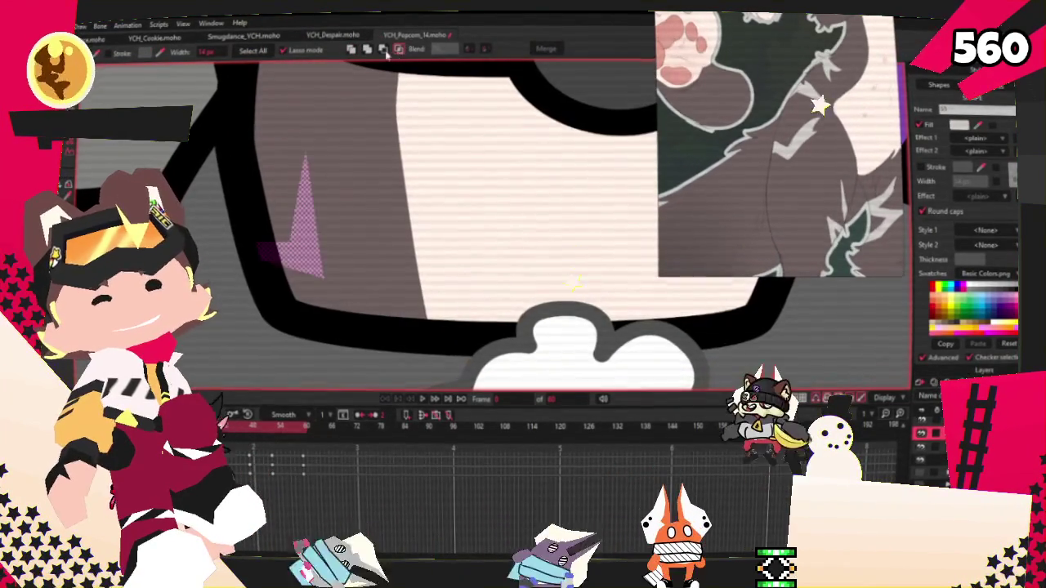
# Round the white marking's lower-left corner and add a notch to its top.
pyautogui.scroll(-2, 247, 209)
pyautogui.scroll(2, 247, 209)
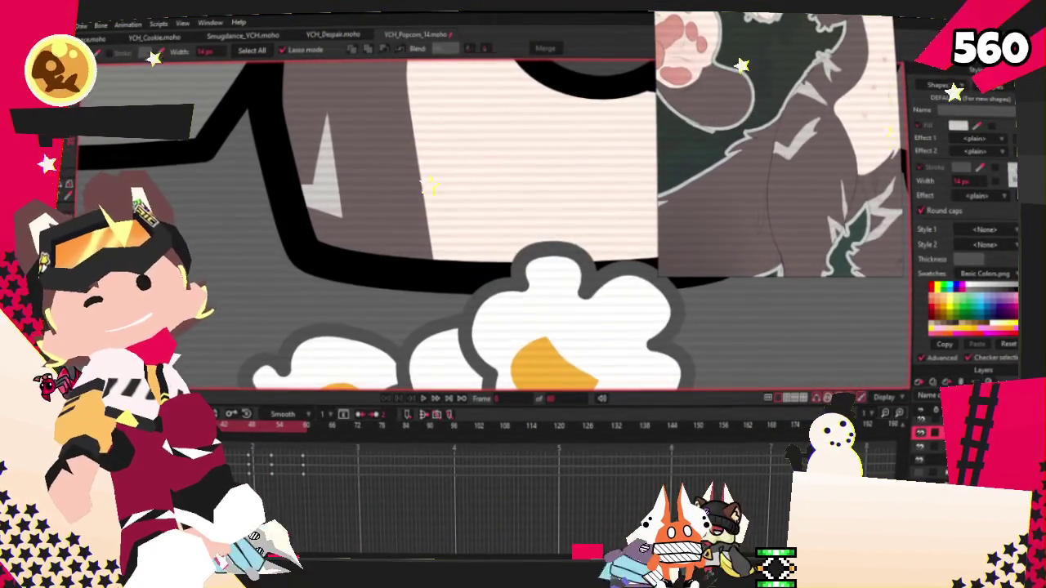
pyautogui.scroll(2, 326, 115)
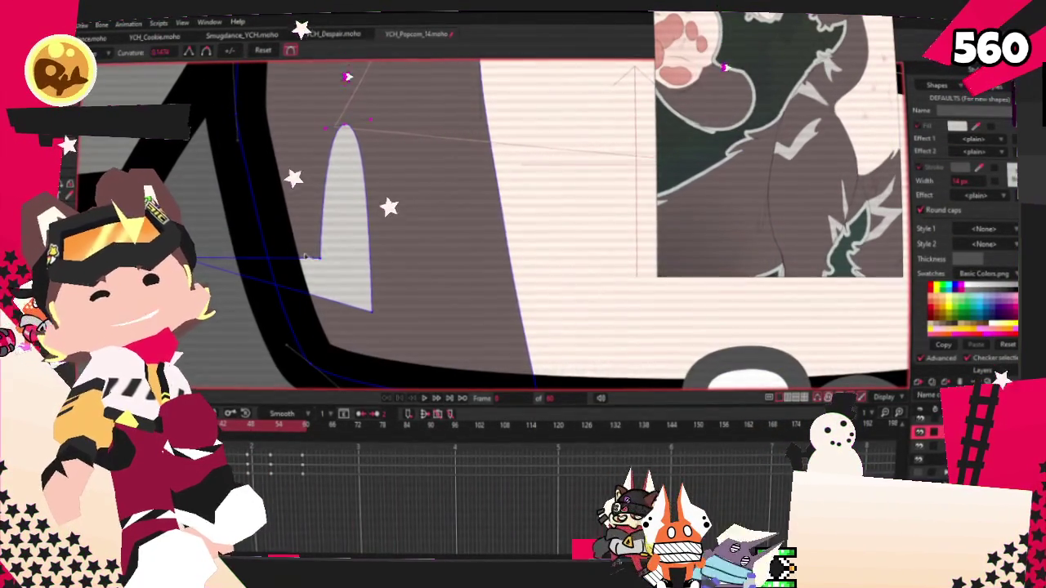
pyautogui.moveTo(306, 258); pyautogui.dragTo(337, 243)
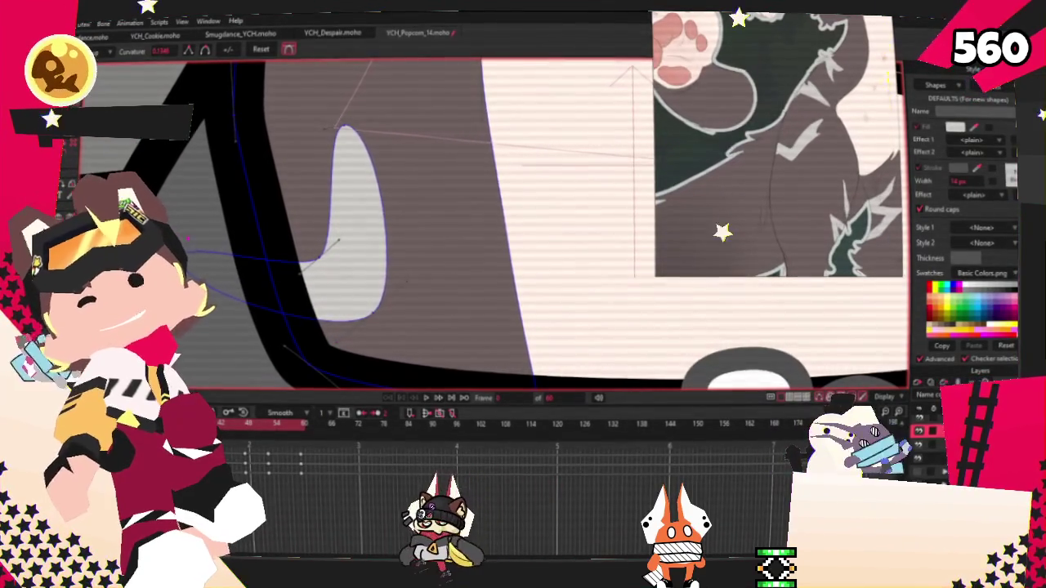
pyautogui.scroll(2, 363, 143)
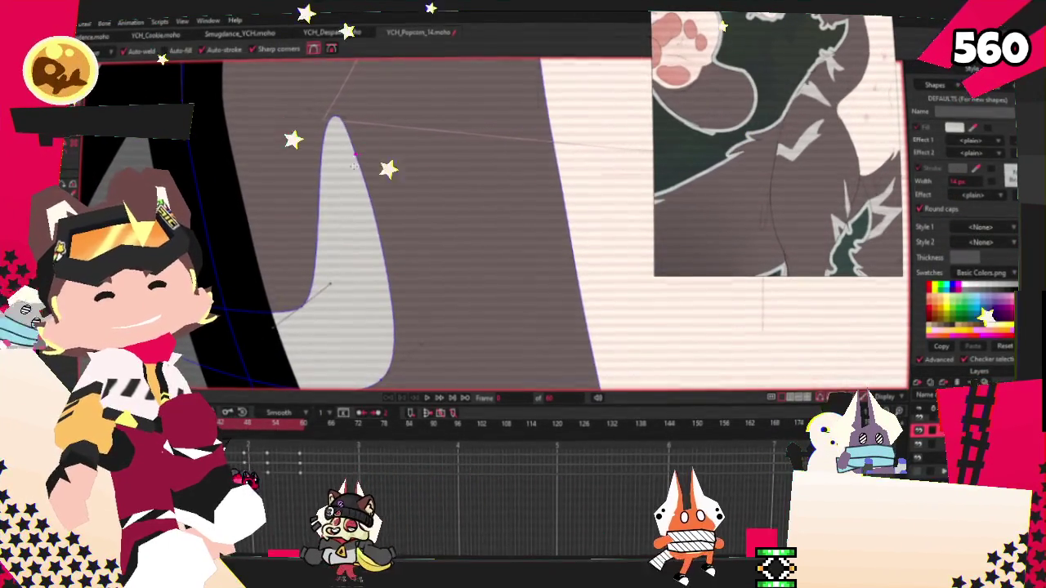
pyautogui.moveTo(395, 125); pyautogui.dragTo(398, 127)
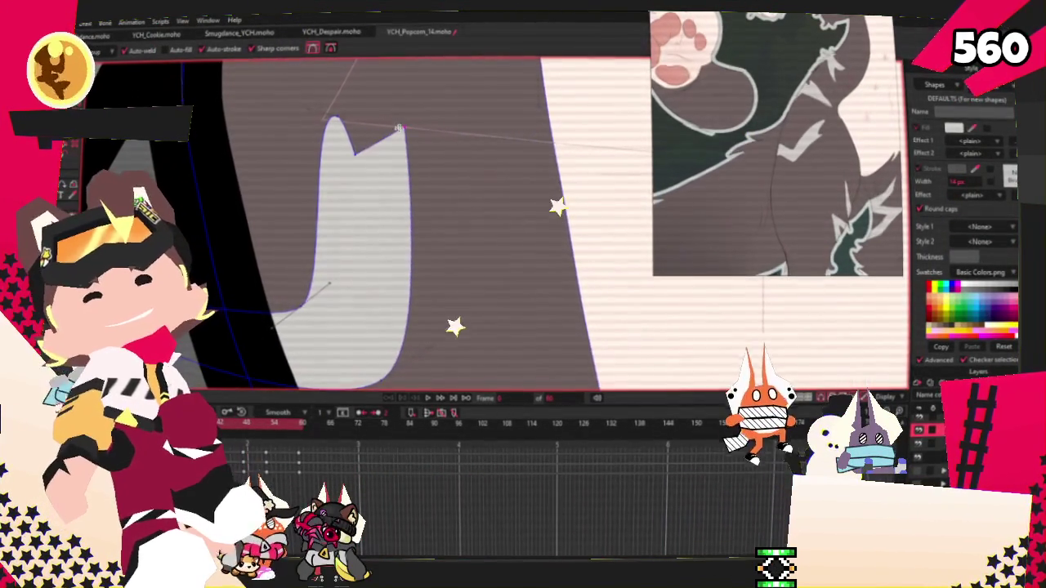
pyautogui.scroll(2, 432, 149)
# Narrow the right edge of the J-shaped white mark.
pyautogui.press('c')
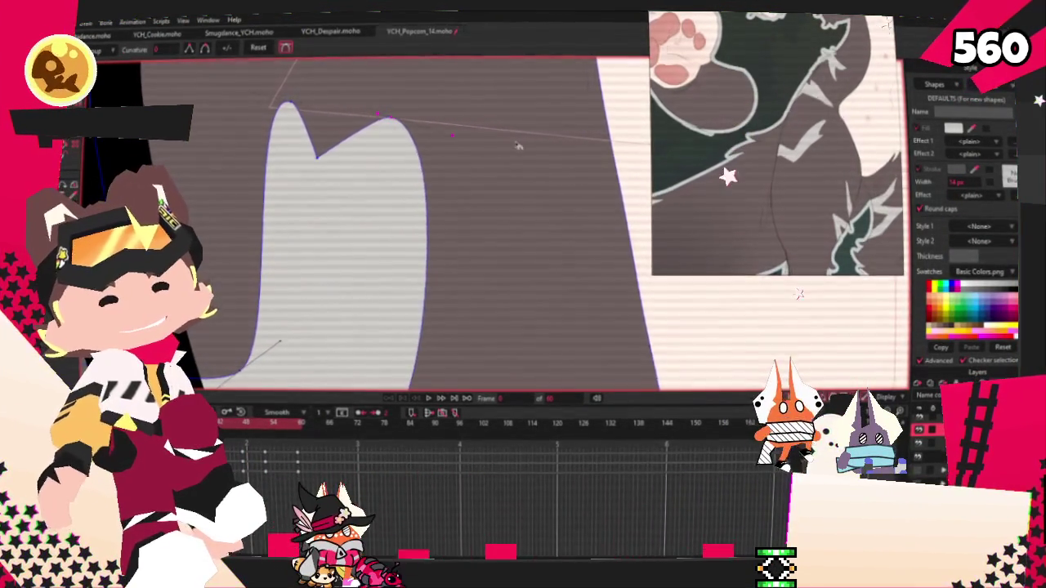
pyautogui.scroll(-2, 412, 152)
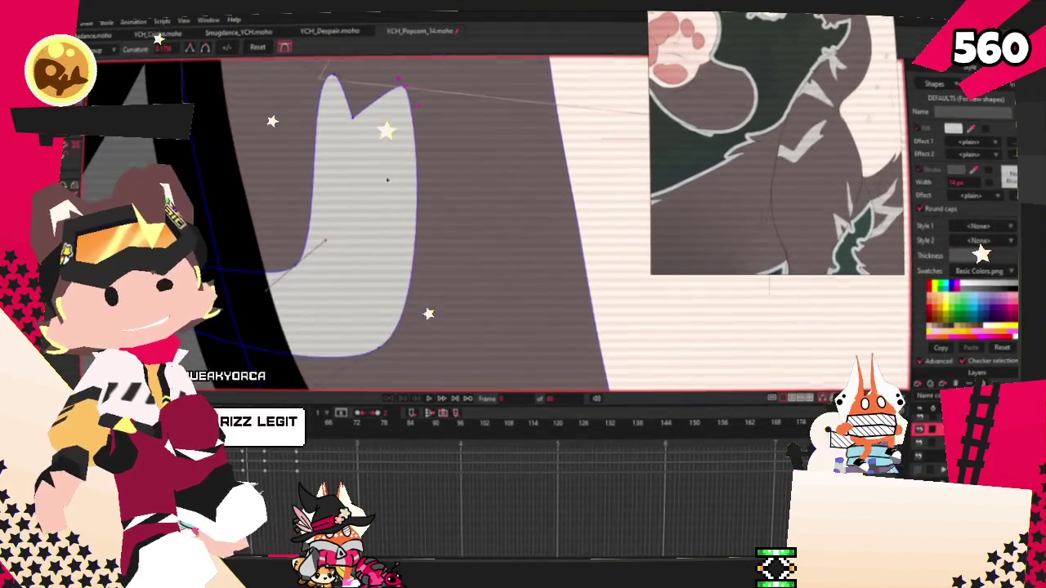
pyautogui.scroll(-2, 235, 144)
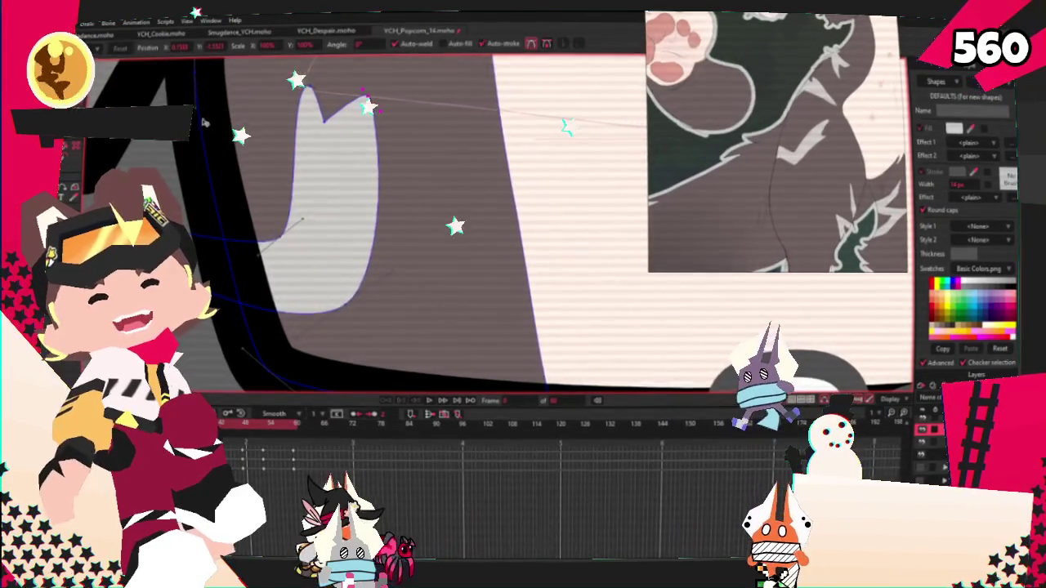
pyautogui.scroll(-2, 307, 212)
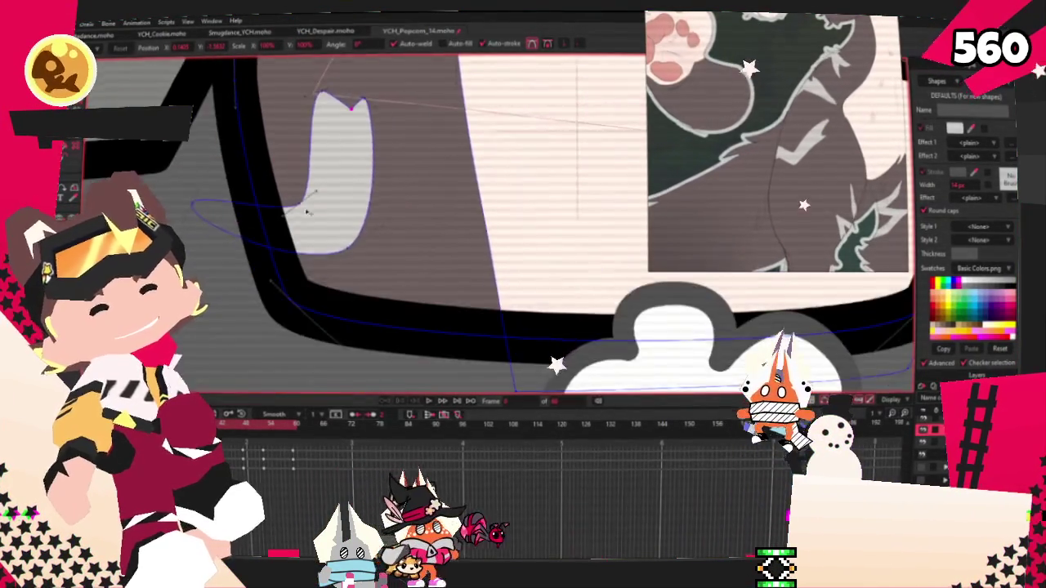
pyautogui.scroll(2, 308, 212)
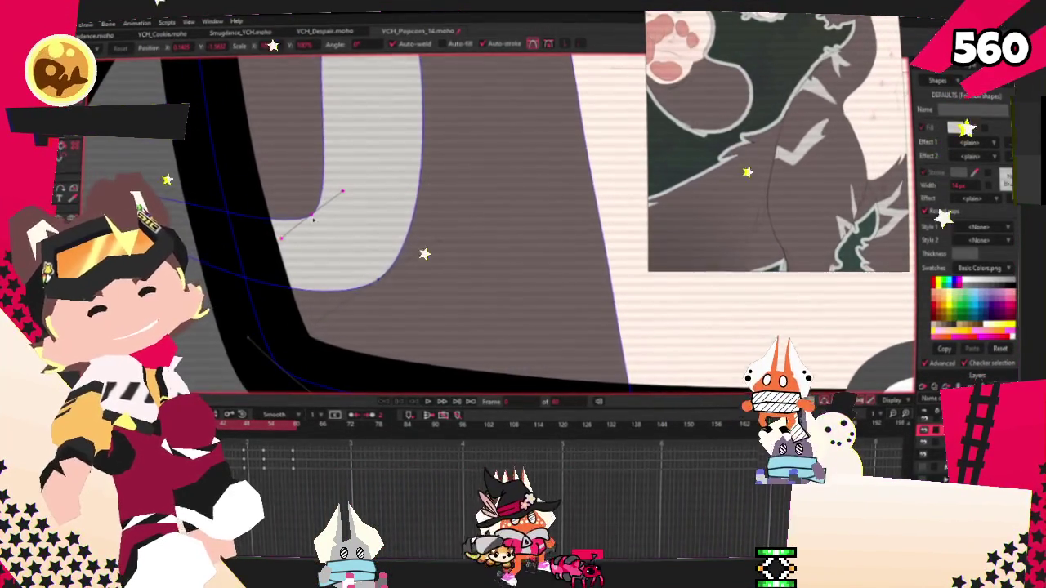
pyautogui.scroll(-2, 327, 205)
pyautogui.scroll(-1, 344, 188)
pyautogui.scroll(1, 368, 172)
pyautogui.moveTo(369, 170); pyautogui.dragTo(356, 171)
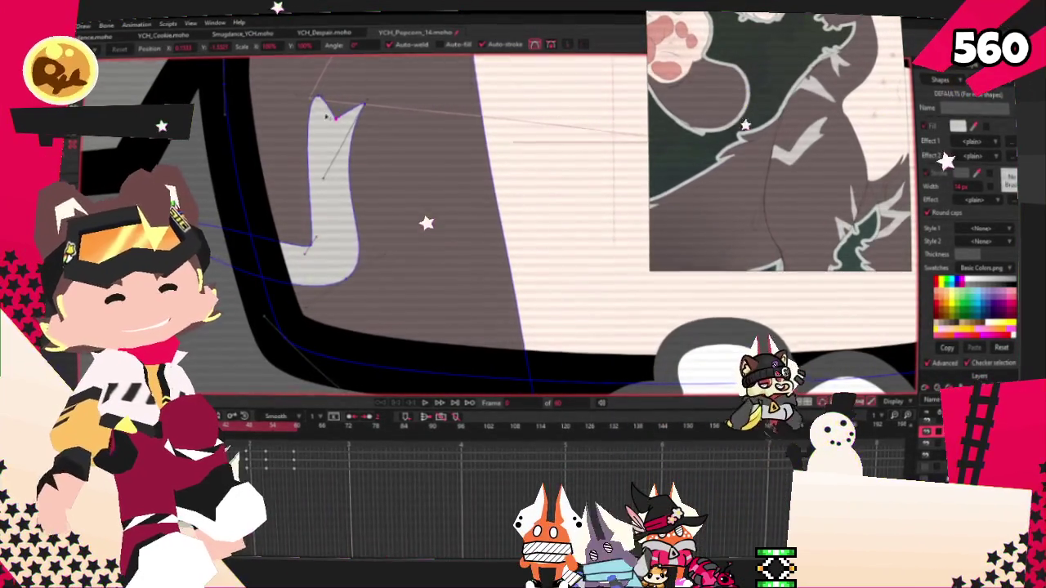
# Round the pointed triangle mark into a smooth curve with the Curvature tool.
pyautogui.scroll(3, 327, 199)
pyautogui.scroll(-2, 327, 200)
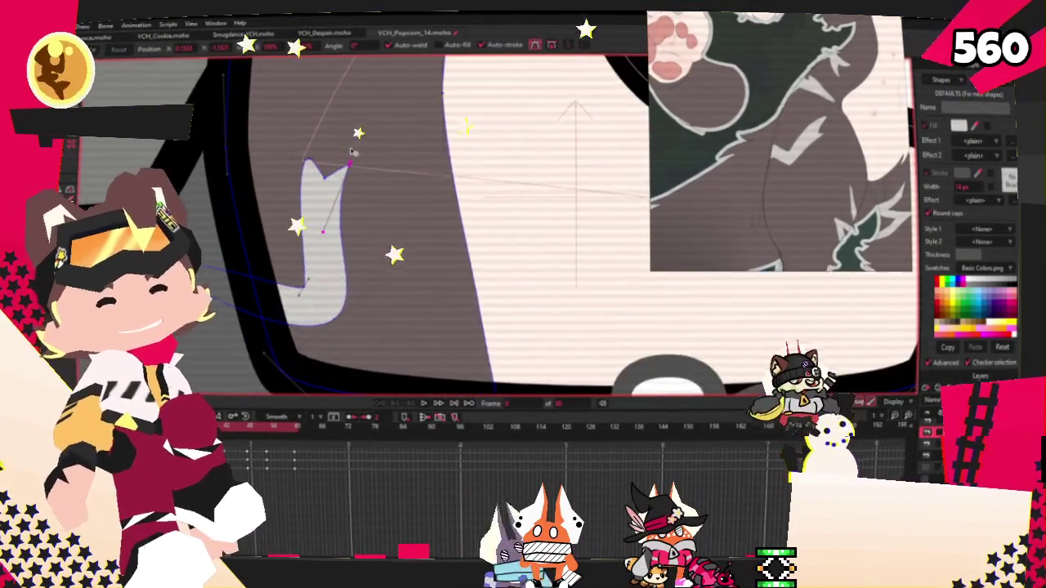
pyautogui.scroll(2, 325, 204)
pyautogui.scroll(-2, 321, 209)
pyautogui.scroll(-2, 324, 210)
pyautogui.scroll(2, 330, 214)
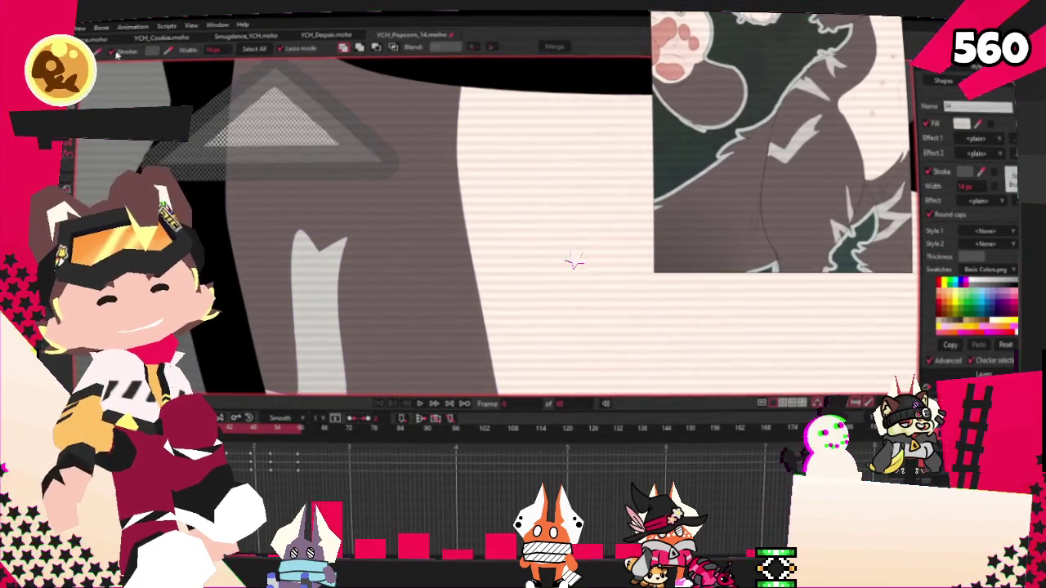
pyautogui.scroll(3, 556, 371)
pyautogui.scroll(-2, 556, 372)
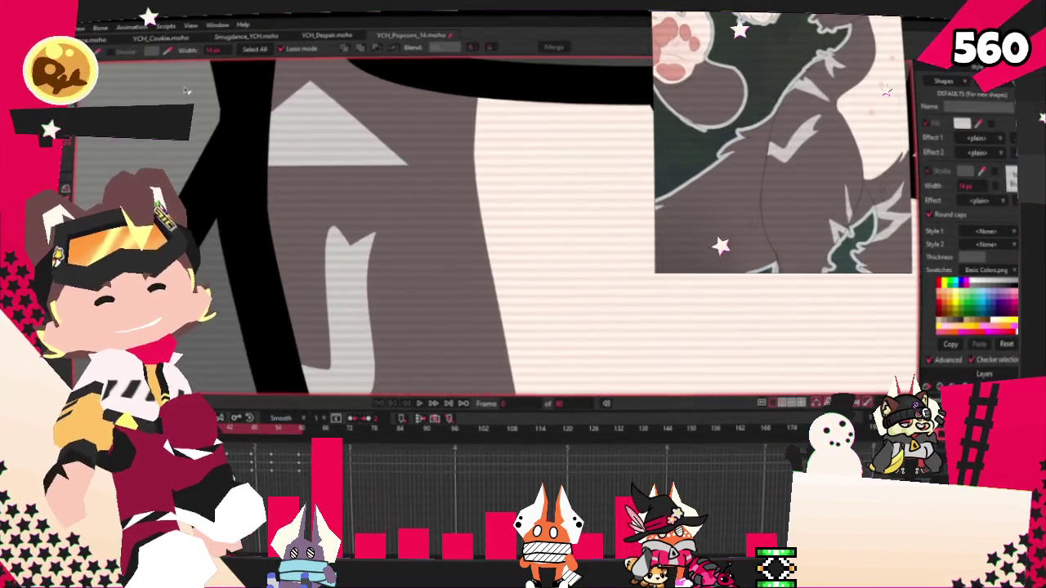
pyautogui.press('c')
pyautogui.scroll(-1, 555, 372)
pyautogui.moveTo(310, 84); pyautogui.dragTo(242, 185)
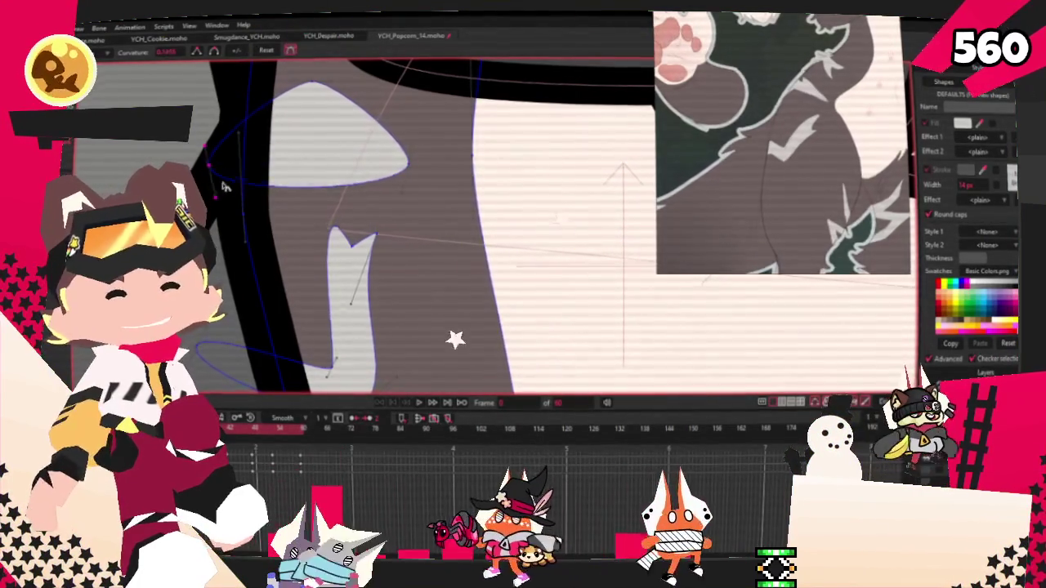
pyautogui.scroll(-1, 343, 152)
pyautogui.scroll(1, 491, 229)
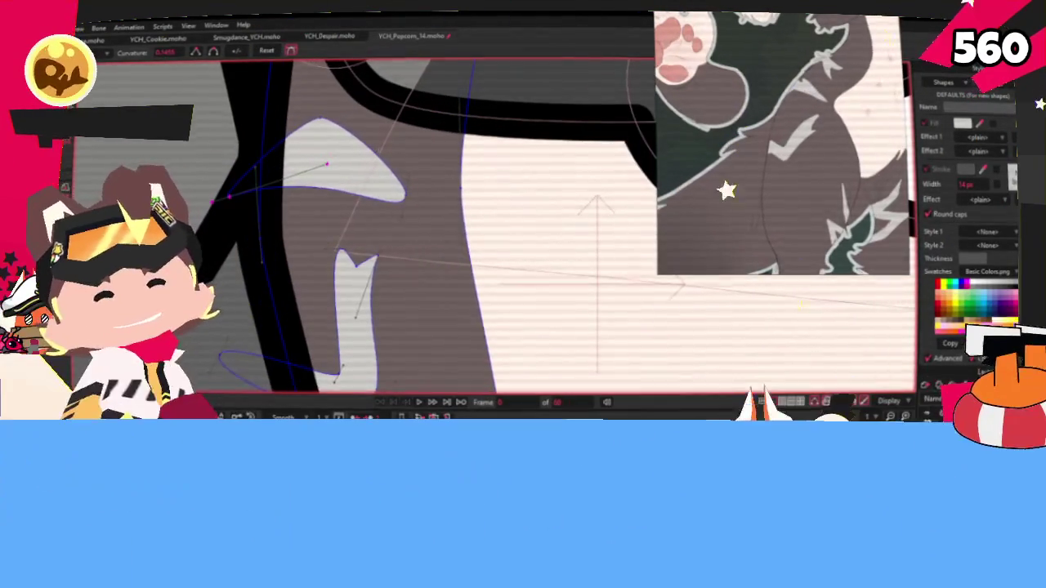
pyautogui.scroll(1, 330, 143)
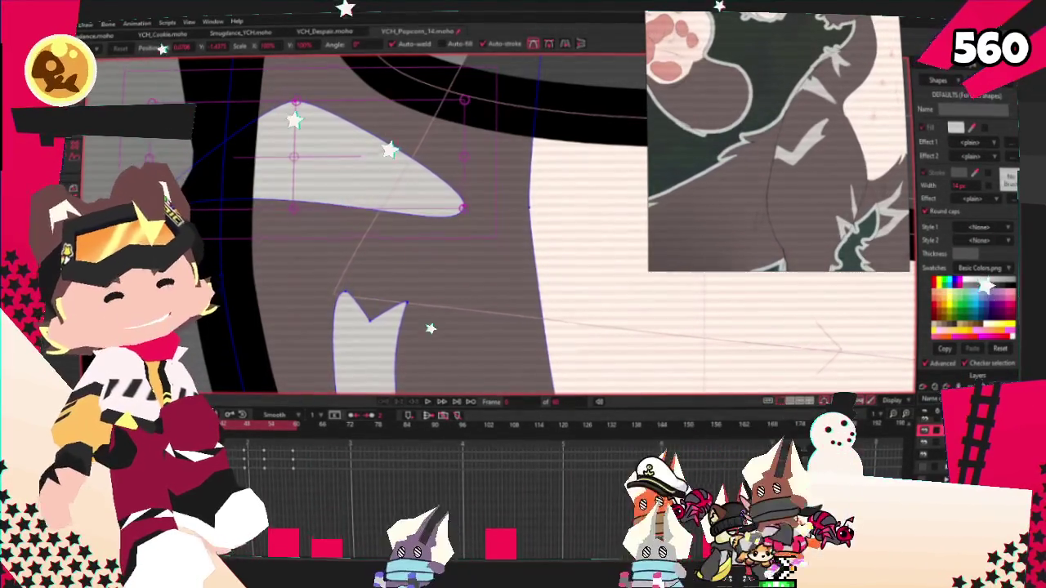
# Slant the J-shaped mark into a hooked V, undoing a trial pull of its lower tip.
pyautogui.scroll(-3, 399, 237)
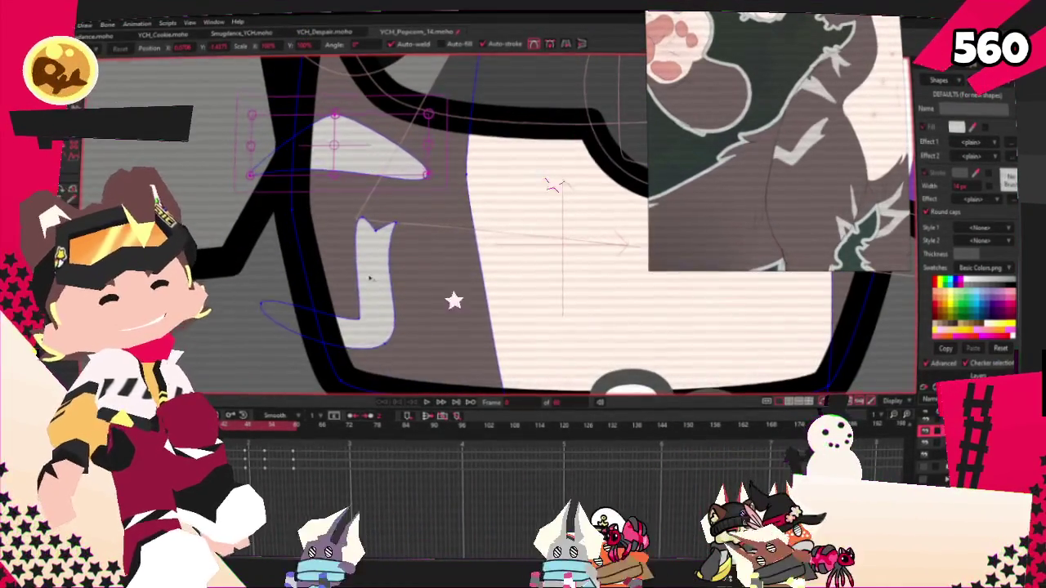
pyautogui.moveTo(398, 237); pyautogui.dragTo(415, 252)
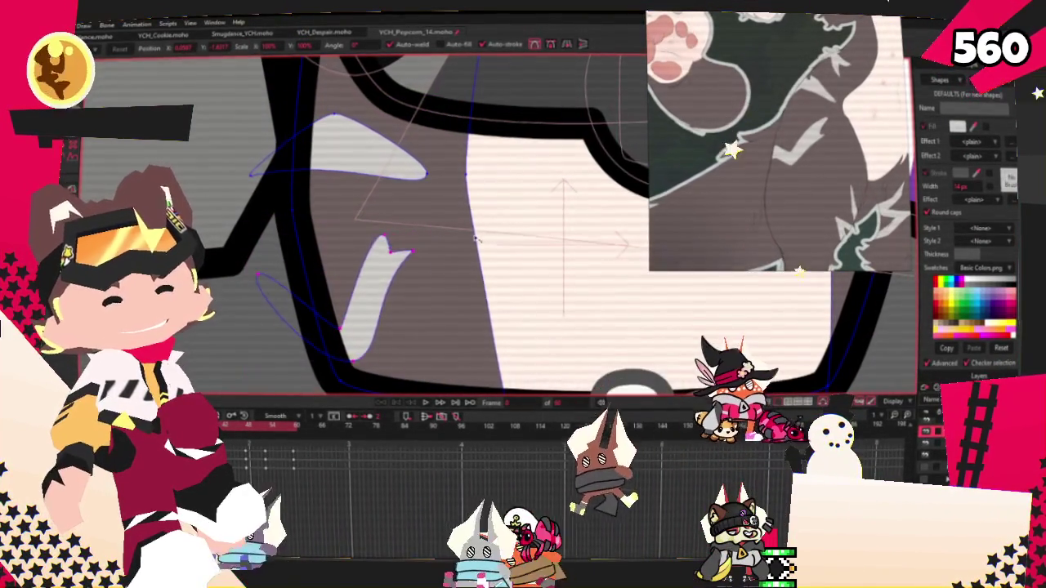
pyautogui.scroll(2, 414, 237)
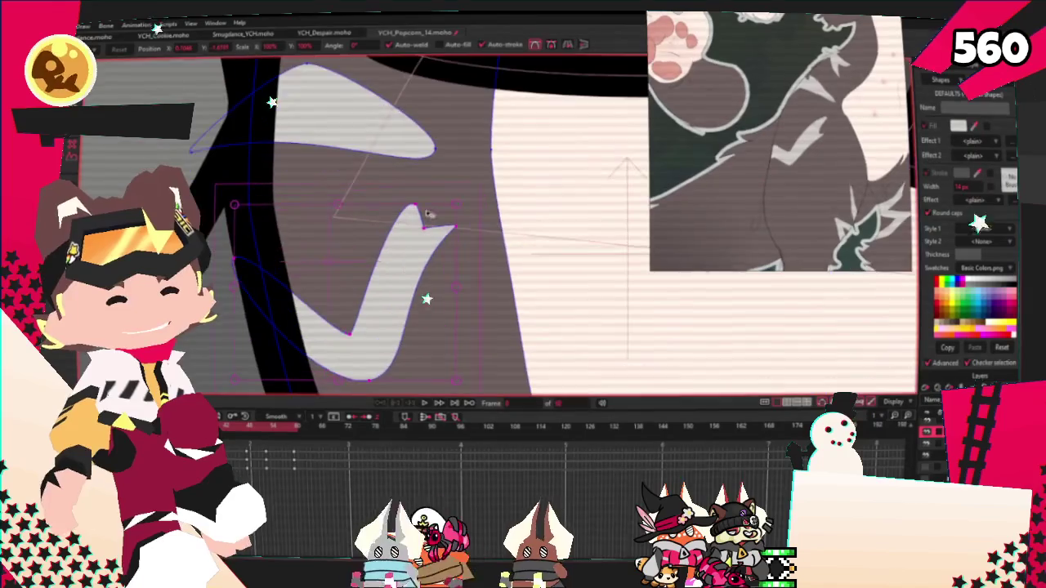
pyautogui.click(419, 204)
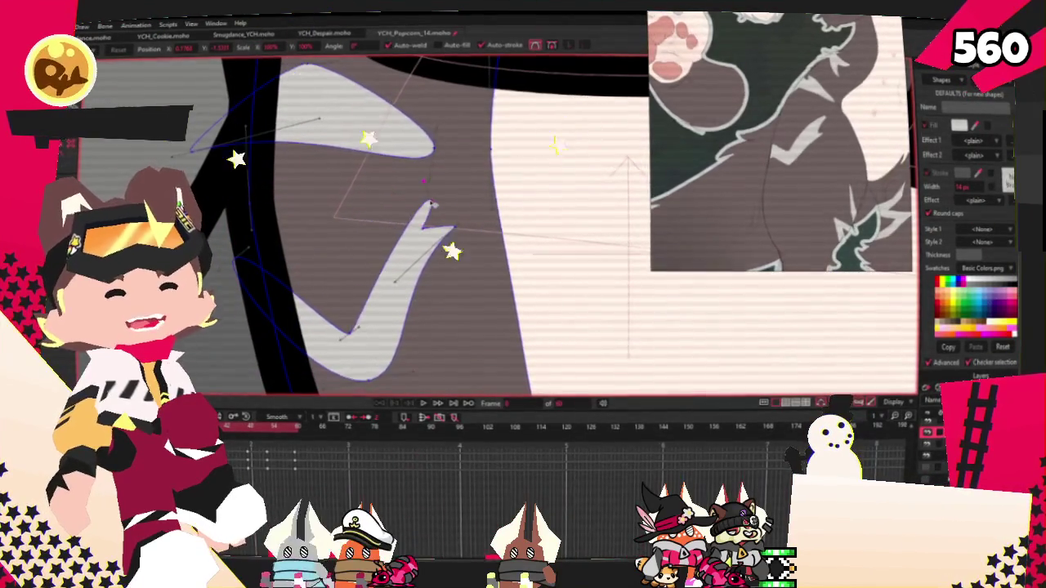
pyautogui.scroll(1, 416, 232)
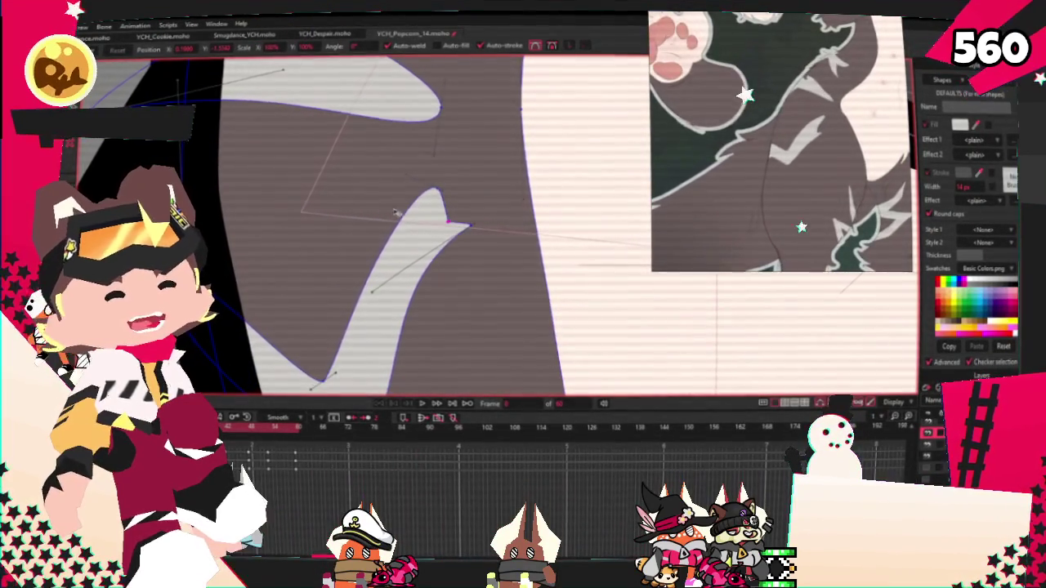
pyautogui.scroll(-3, 384, 236)
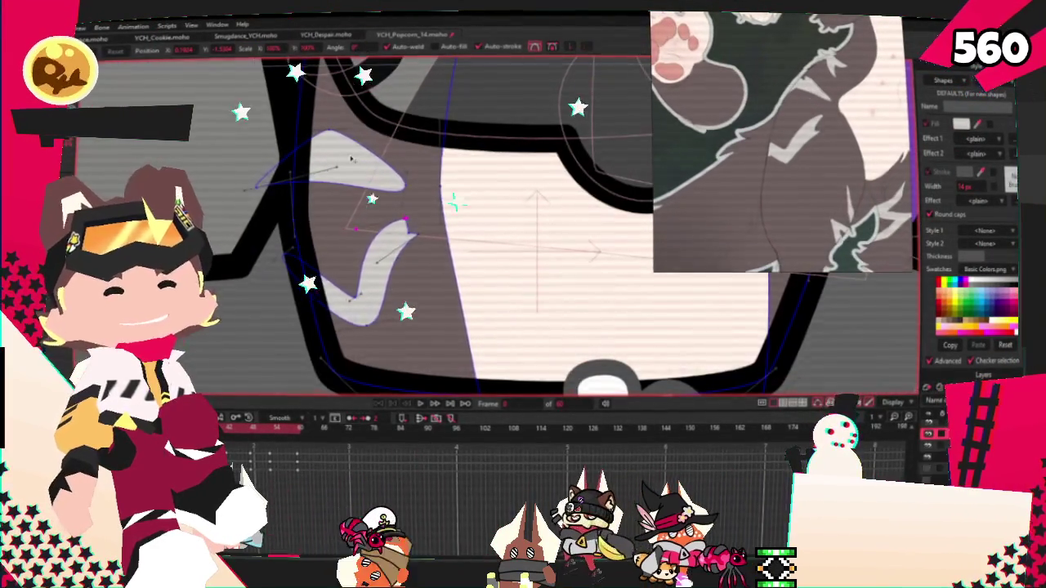
pyautogui.scroll(1, 454, 202)
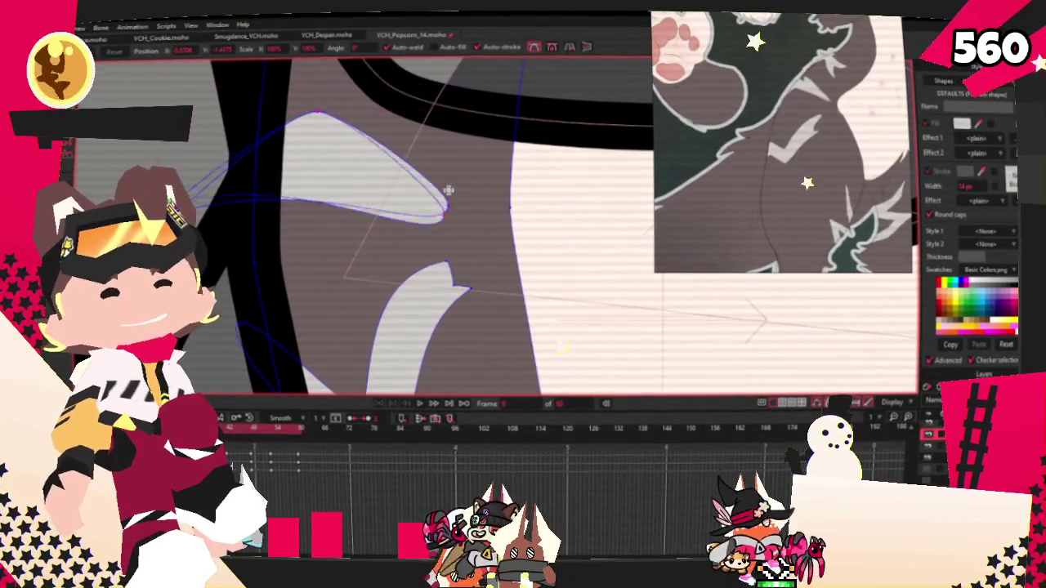
pyautogui.moveTo(450, 183); pyautogui.dragTo(451, 175)
pyautogui.hotkey('ctrl', 'z')
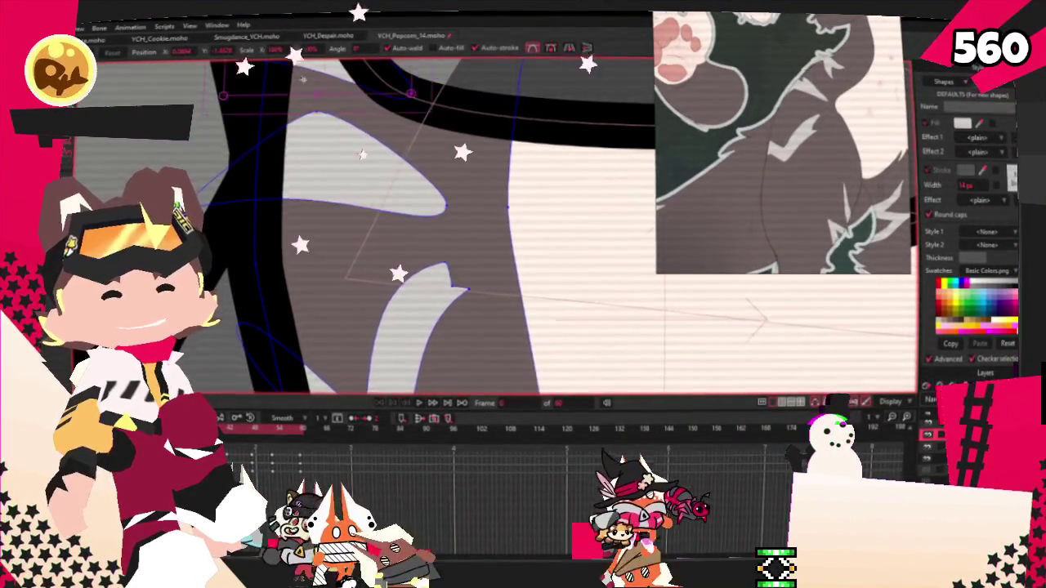
# Nudge the mark's points near the paw, then select the white highlight by the eye.
pyautogui.scroll(-3, 360, 65)
pyautogui.scroll(3, 359, 65)
pyautogui.scroll(2, 314, 364)
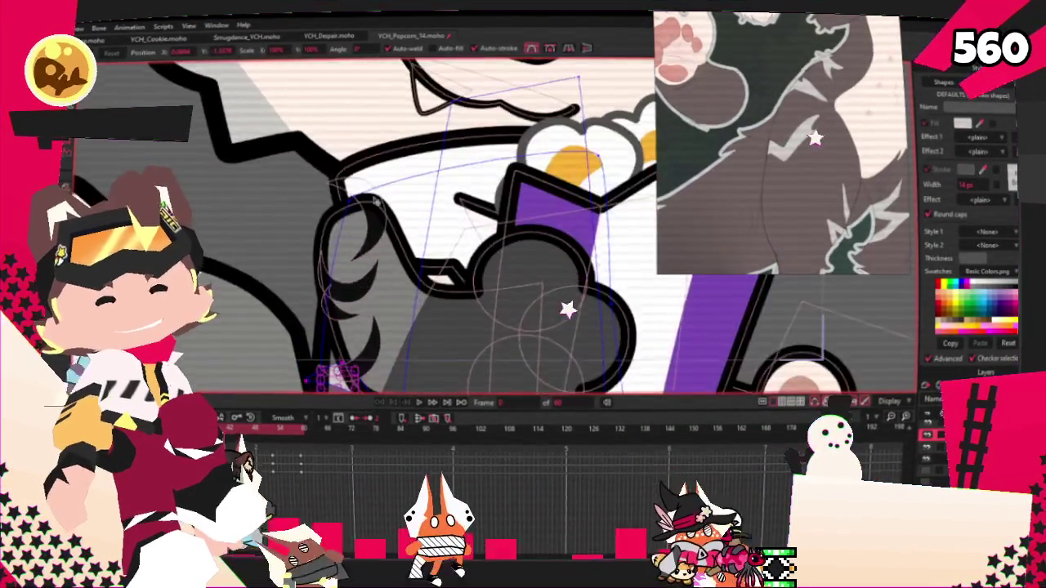
pyautogui.scroll(2, 315, 364)
pyautogui.scroll(2, 315, 363)
pyautogui.scroll(2, 314, 363)
pyautogui.scroll(2, 518, 296)
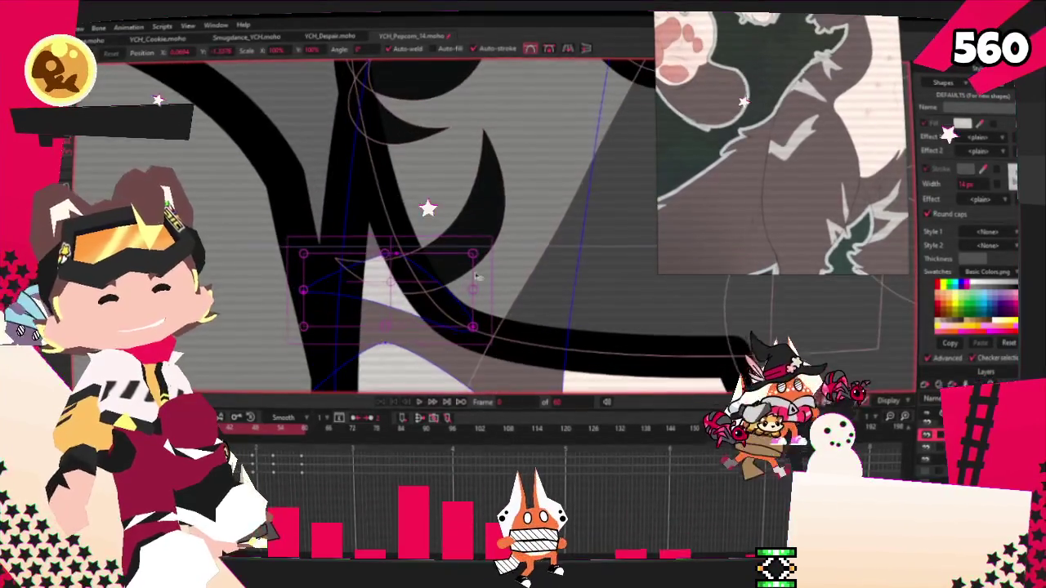
pyautogui.moveTo(472, 294)
pyautogui.mouseDown()
pyautogui.moveTo(474, 268)
pyautogui.moveTo(470, 300)
pyautogui.mouseUp()
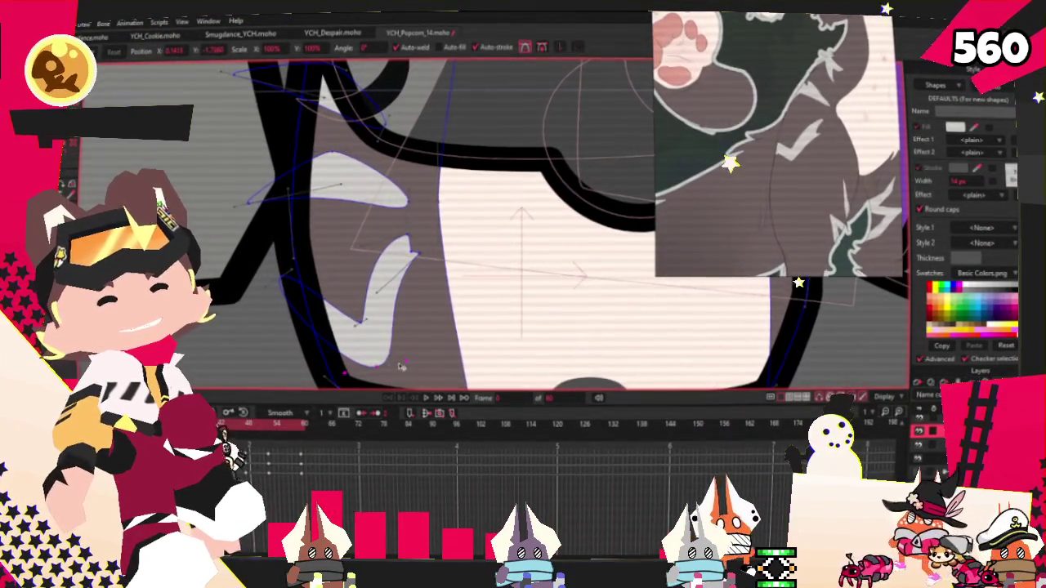
pyautogui.click(373, 333)
pyautogui.scroll(-2, 373, 333)
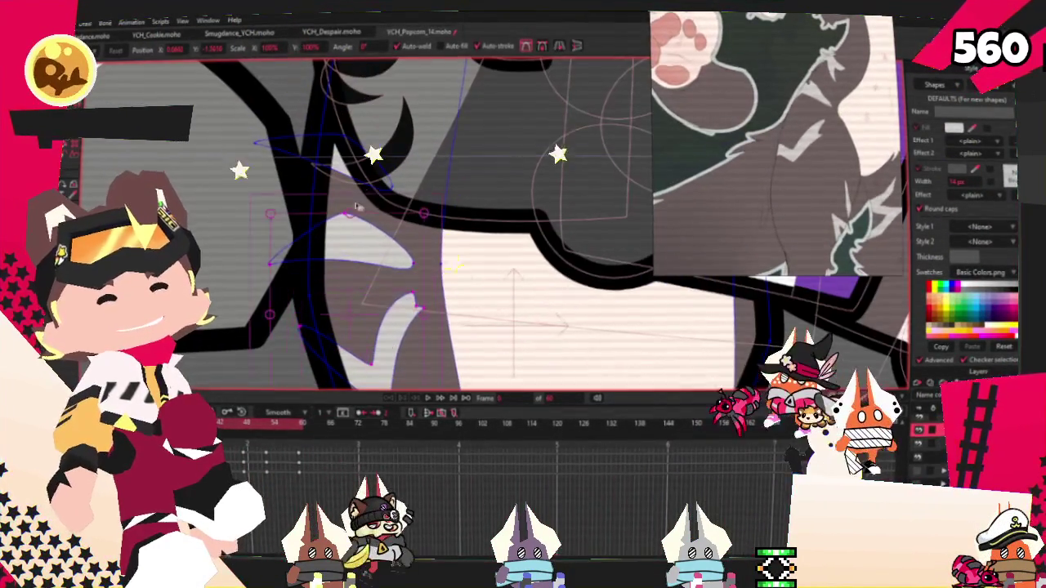
# Remove the outline curve above the popcorn bucket.
pyautogui.scroll(-5, 355, 160)
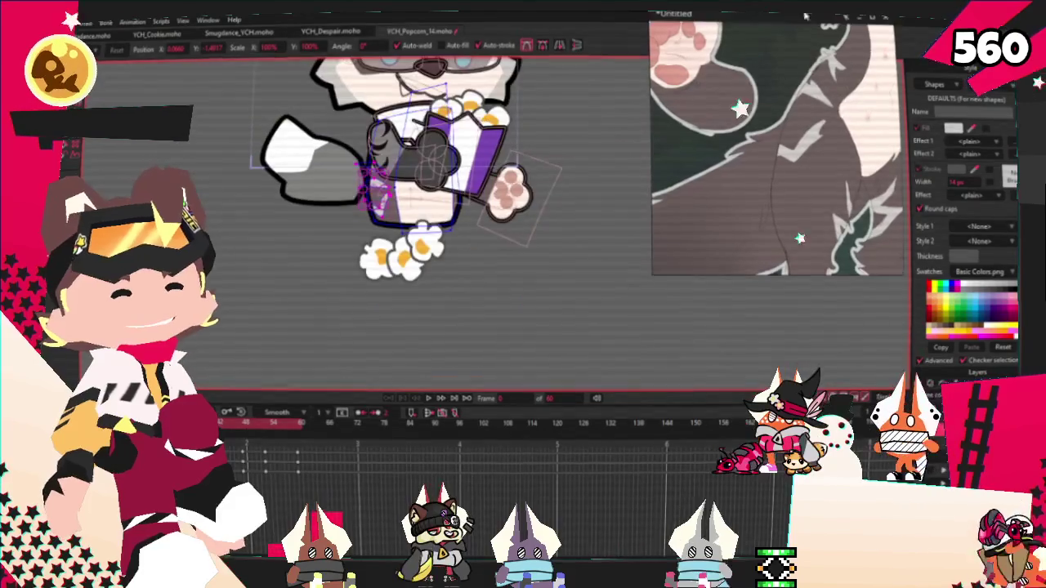
pyautogui.scroll(3, 833, 163)
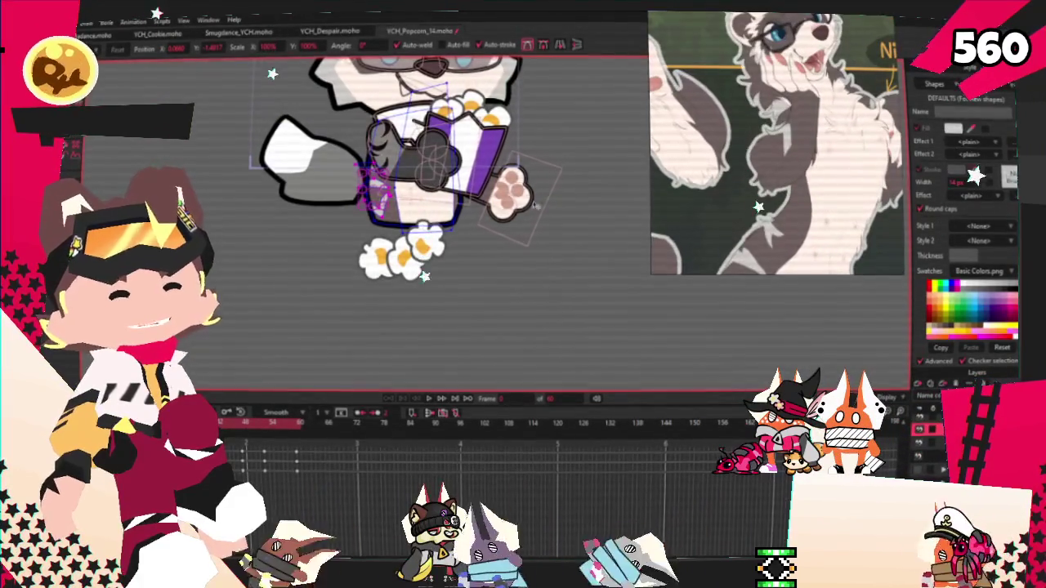
pyautogui.scroll(3, 389, 202)
pyautogui.scroll(2, 389, 202)
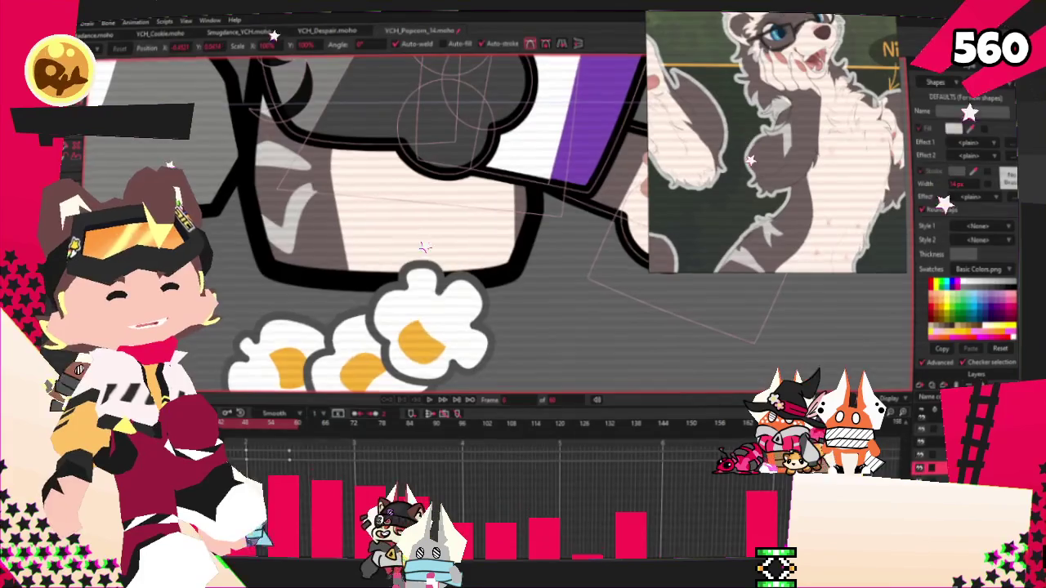
pyautogui.scroll(-3, 424, 247)
pyautogui.scroll(3, 659, 261)
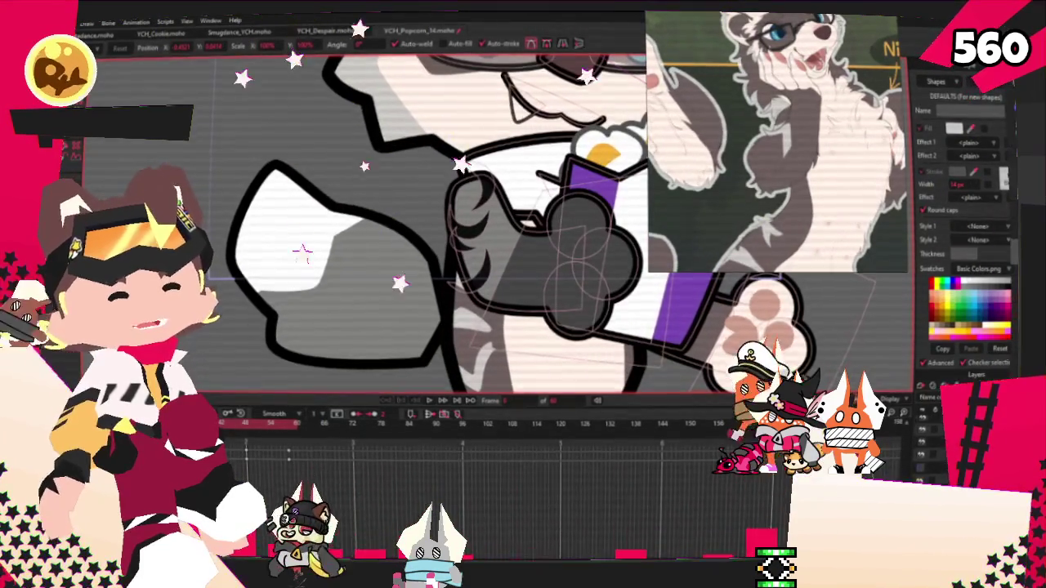
pyautogui.scroll(-3, 490, 286)
pyautogui.scroll(3, 565, 319)
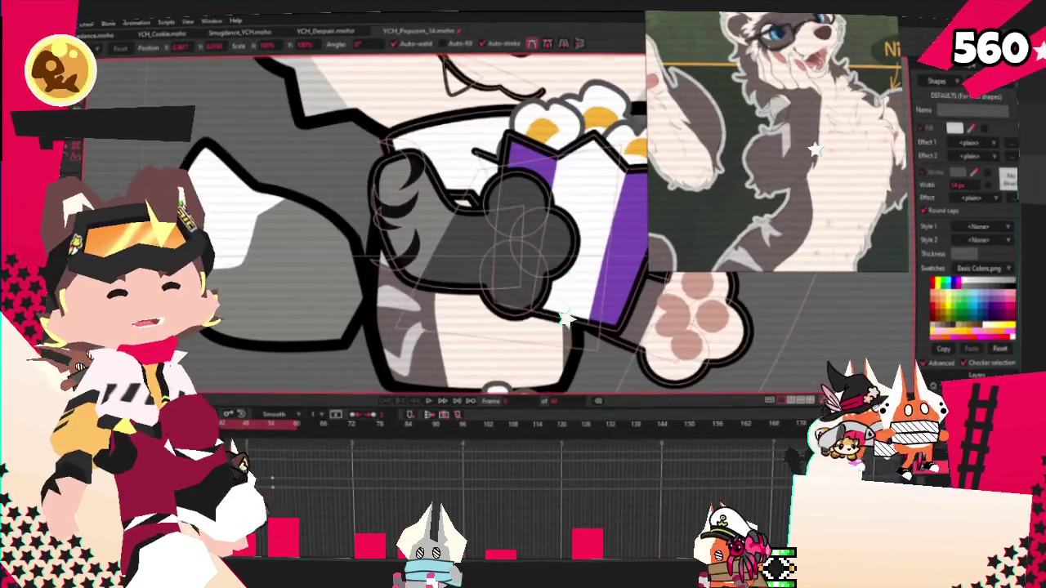
pyautogui.click(490, 78)
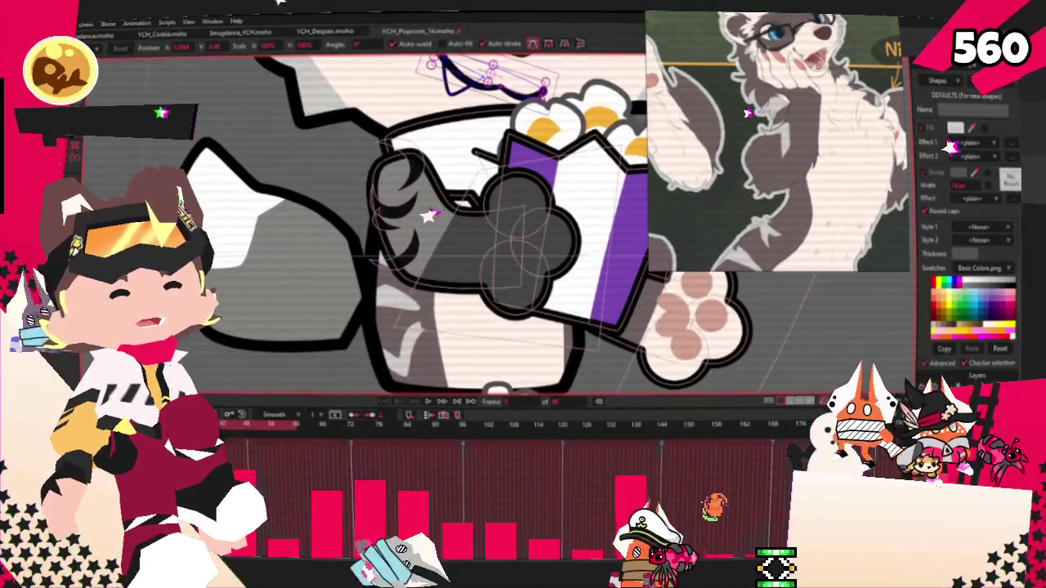
pyautogui.press('Delete')
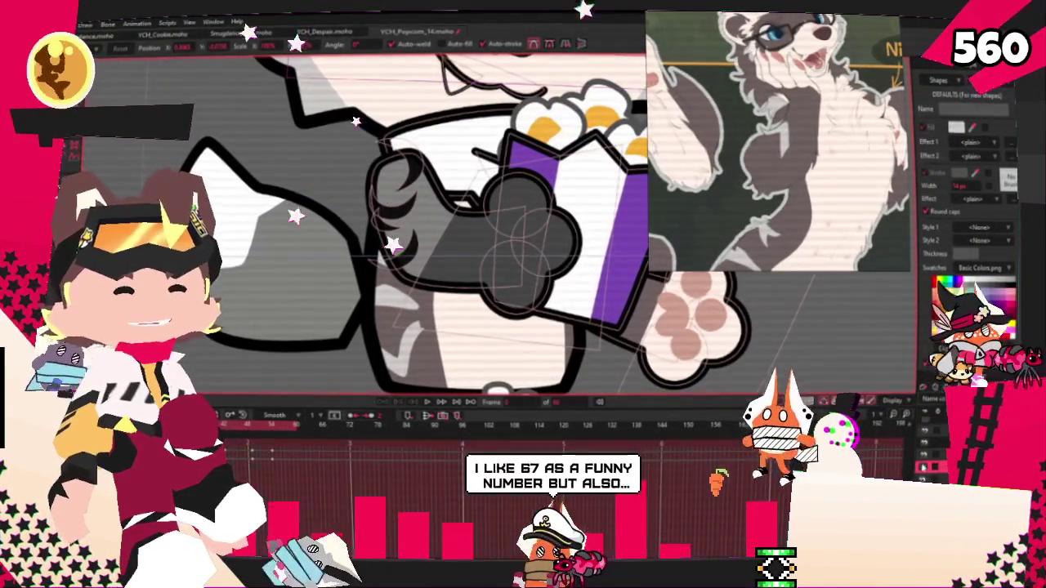
pyautogui.hotkey('ctrl', 'z')
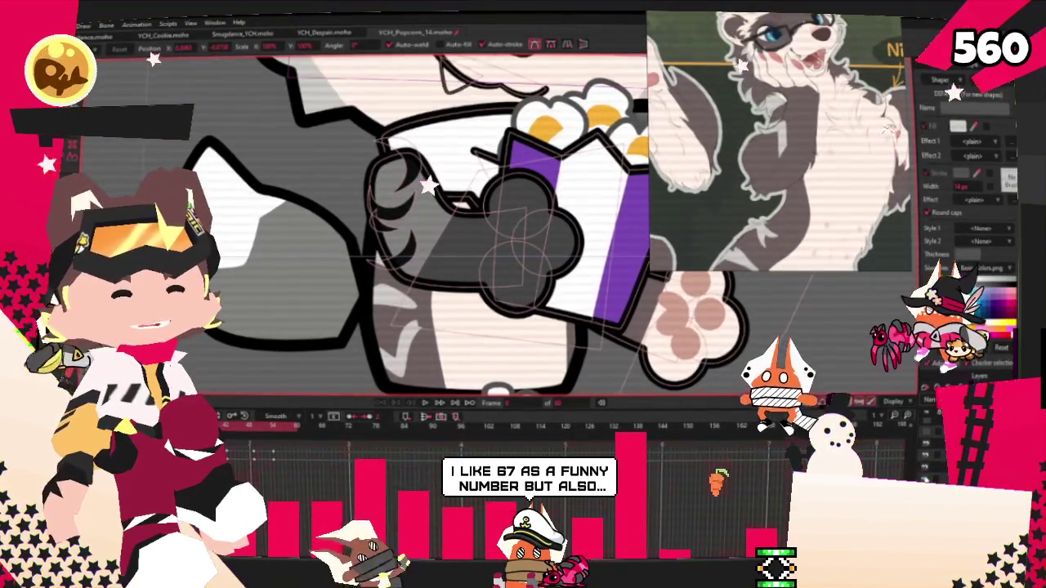
pyautogui.hotkey('ctrl', 'z')
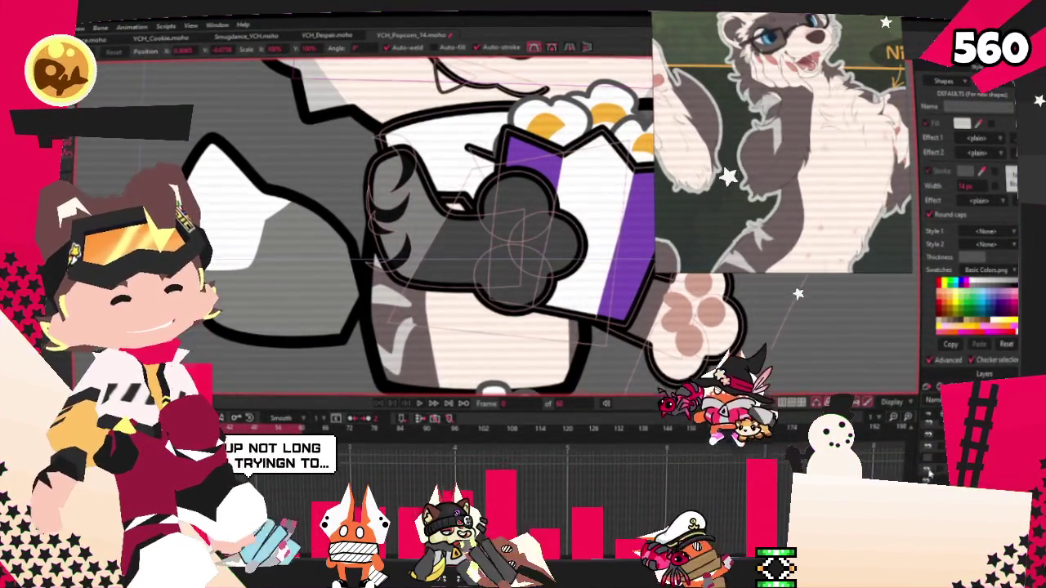
# Lasso around the fist gripping the popcorn and turn it into a filled shape.
pyautogui.press('z')
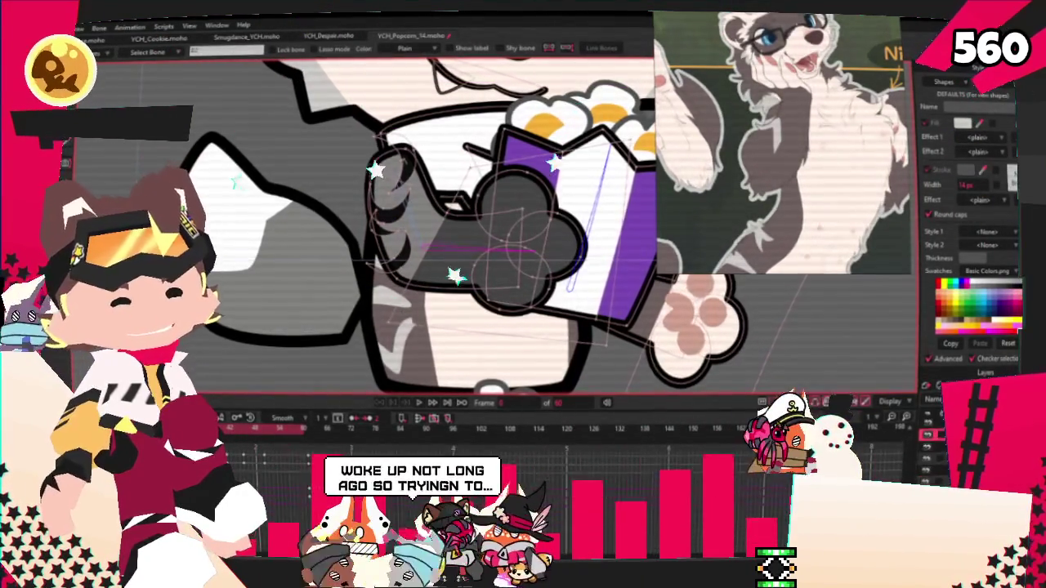
pyautogui.scroll(2, 570, 282)
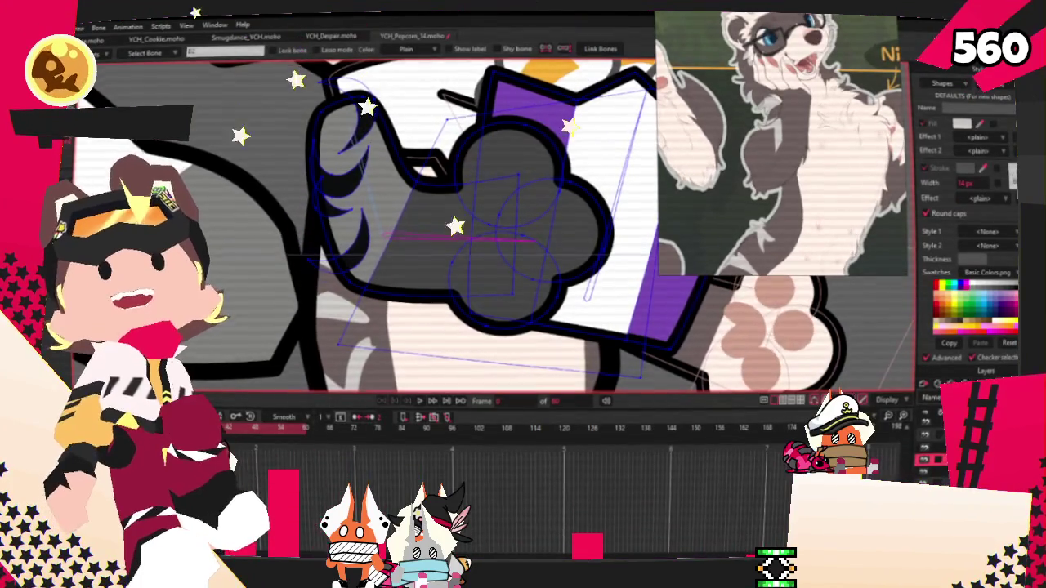
pyautogui.scroll(2, 399, 160)
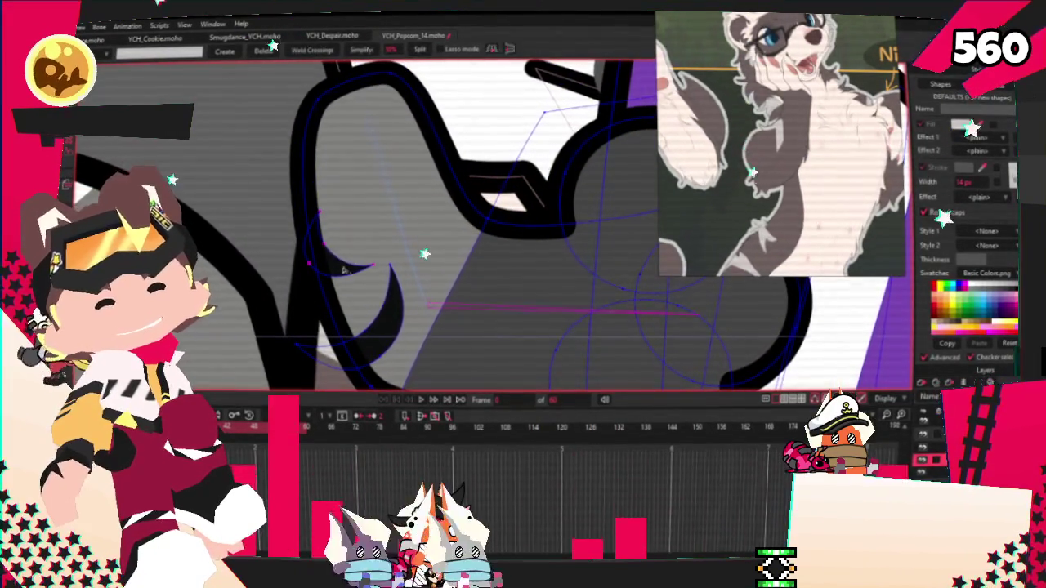
pyautogui.scroll(-3, 417, 286)
pyautogui.scroll(3, 428, 237)
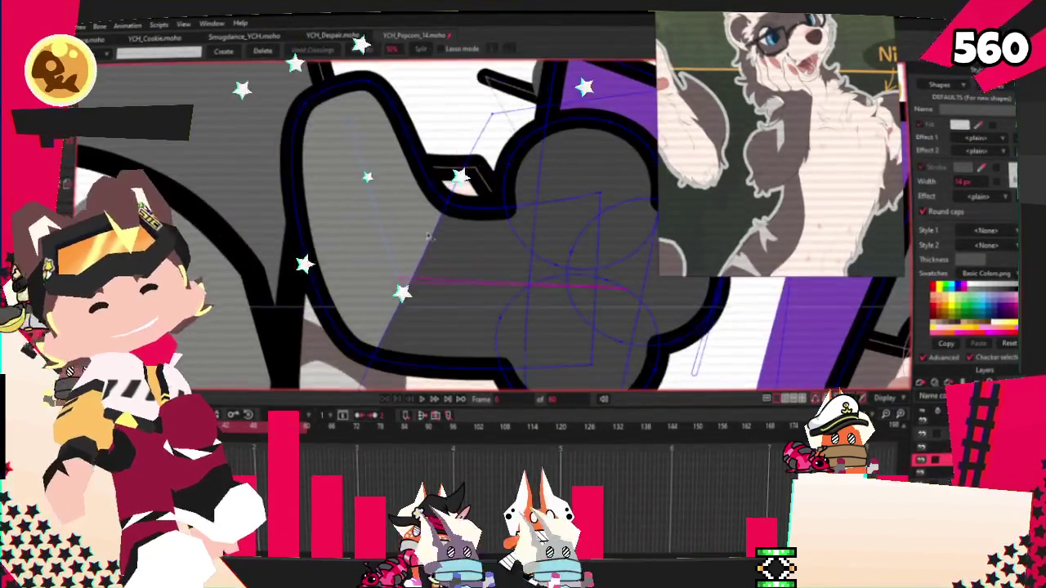
pyautogui.press('t')
pyautogui.scroll(-3, 409, 245)
pyautogui.scroll(3, 376, 262)
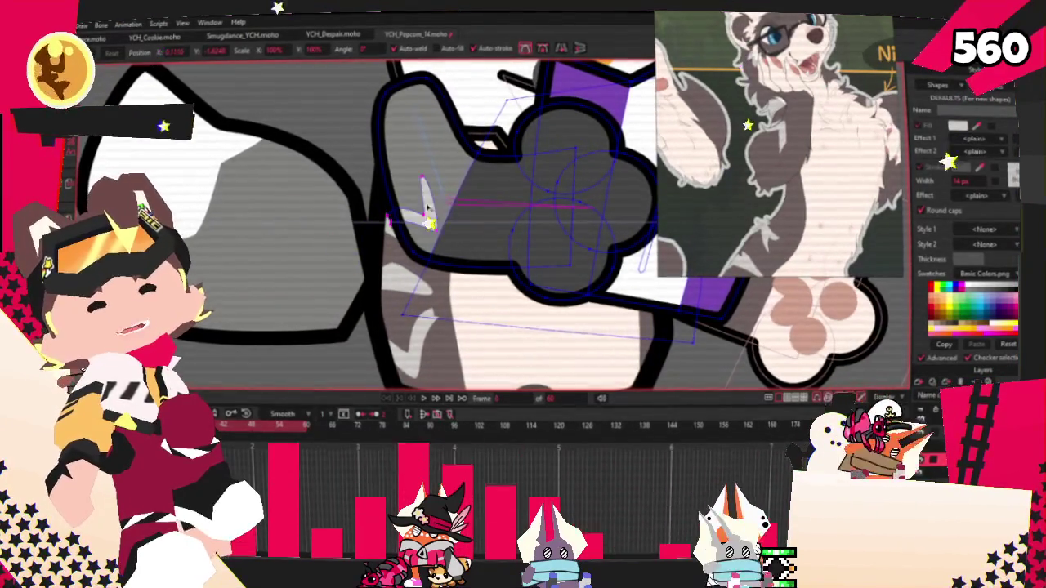
pyautogui.scroll(3, 413, 205)
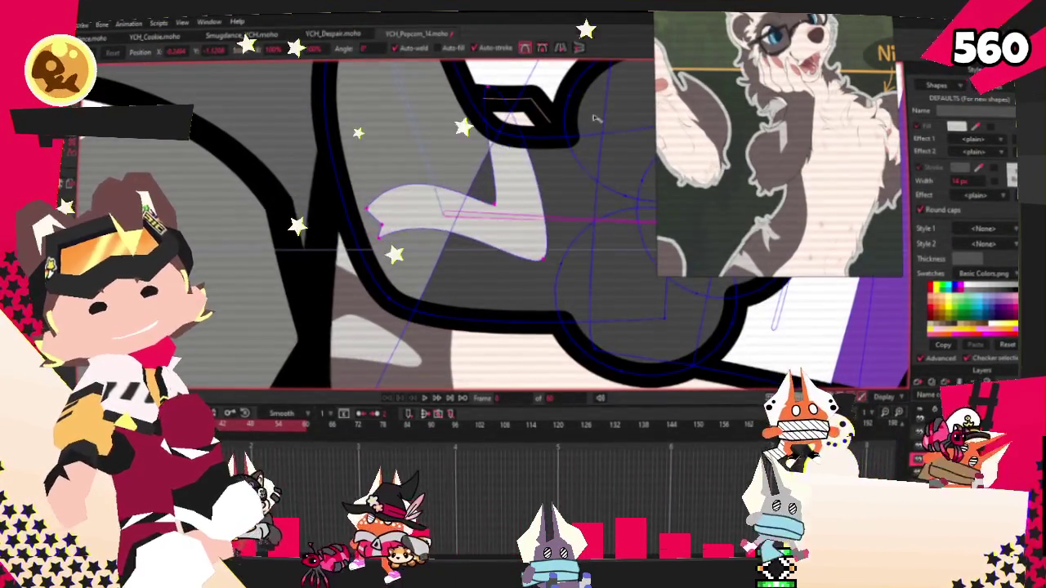
pyautogui.press('g')
pyautogui.press('space')
pyautogui.scroll(-3, 368, 221)
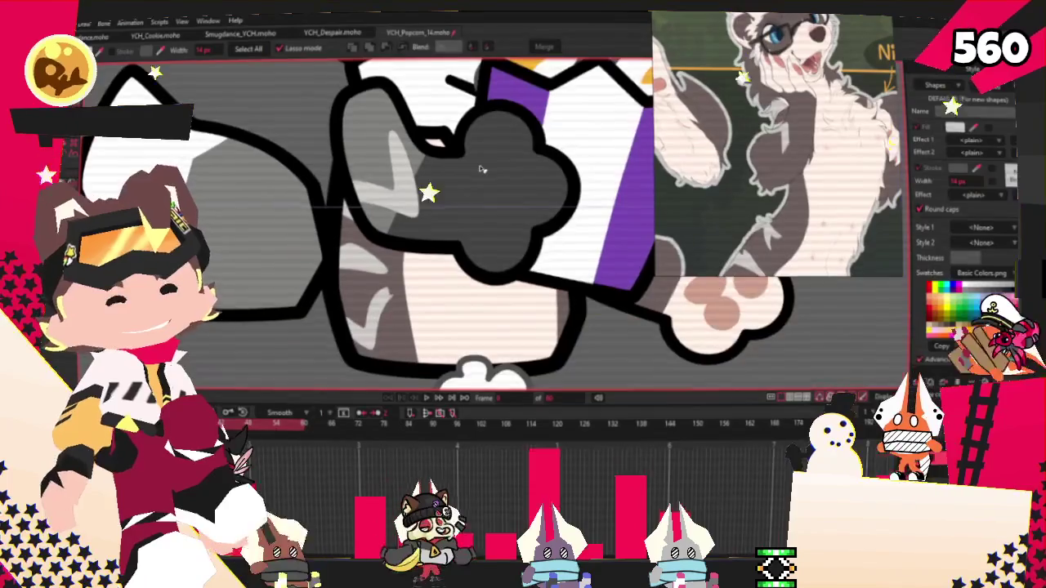
# Fill the new paw shape with light pink to match the other paw.
pyautogui.click(975, 128)
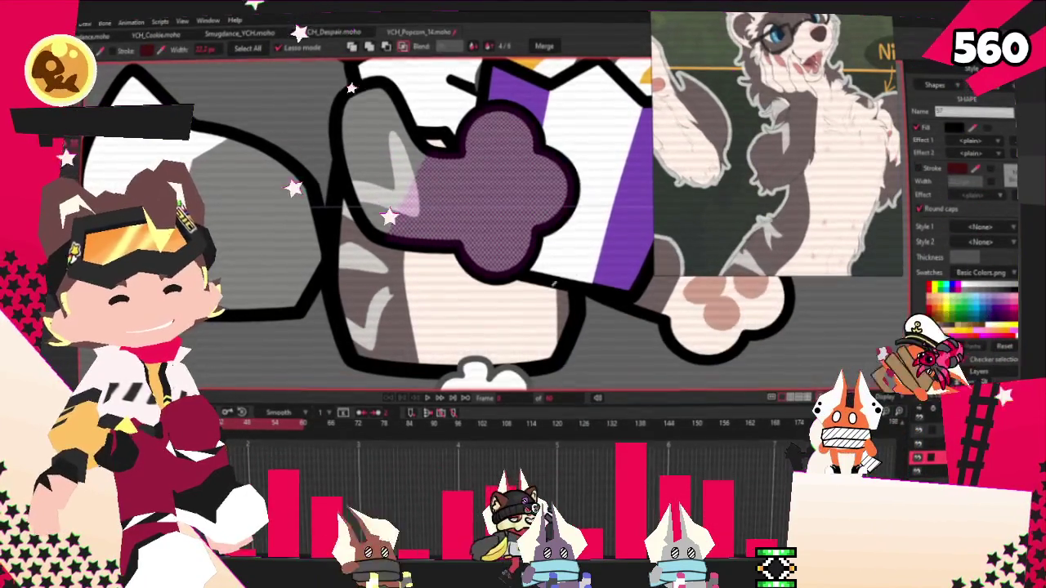
pyautogui.click(392, 195)
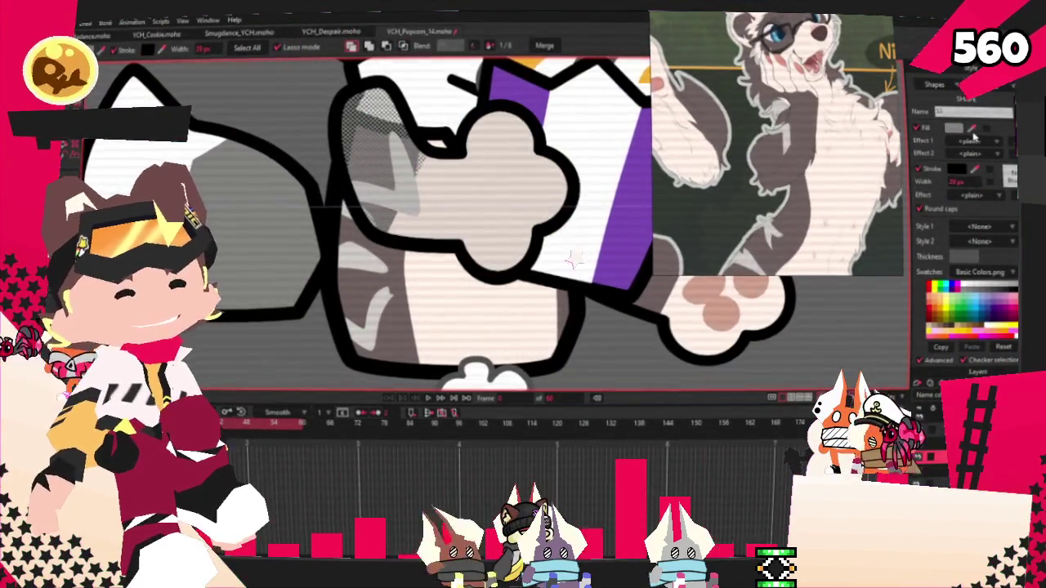
pyautogui.scroll(2, 395, 265)
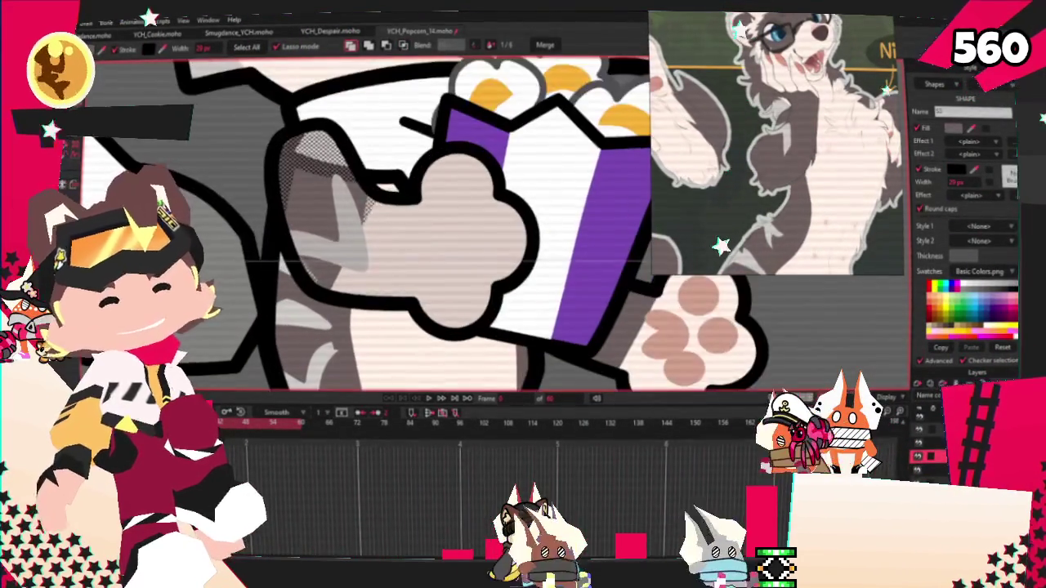
# Nudge the paw shape's points slightly up and left to refine its outline.
pyautogui.press('t')
pyautogui.scroll(-2, 428, 208)
pyautogui.scroll(-1, 368, 208)
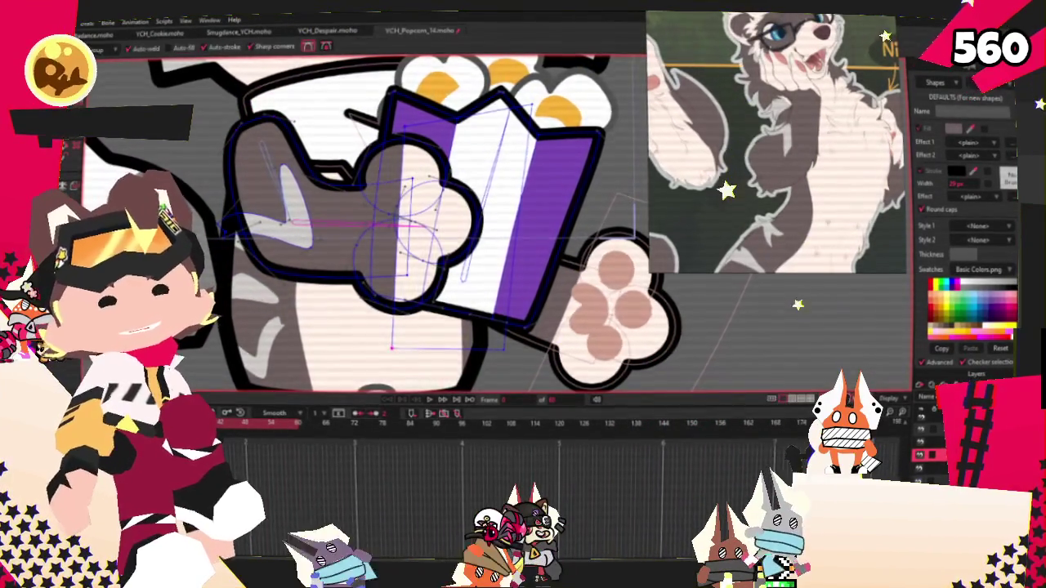
pyautogui.scroll(1, 360, 212)
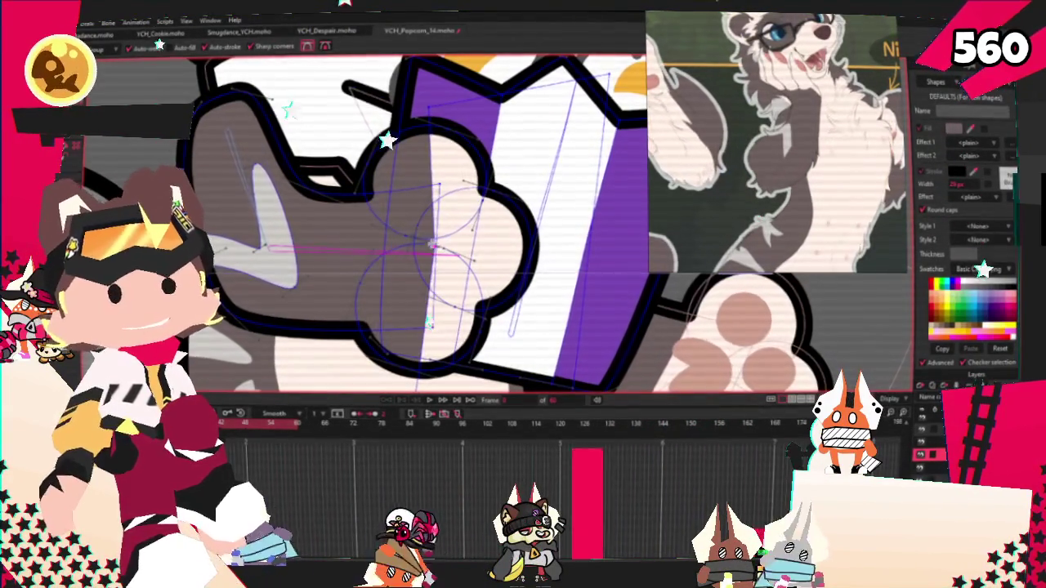
pyautogui.scroll(1, 428, 321)
pyautogui.press('c')
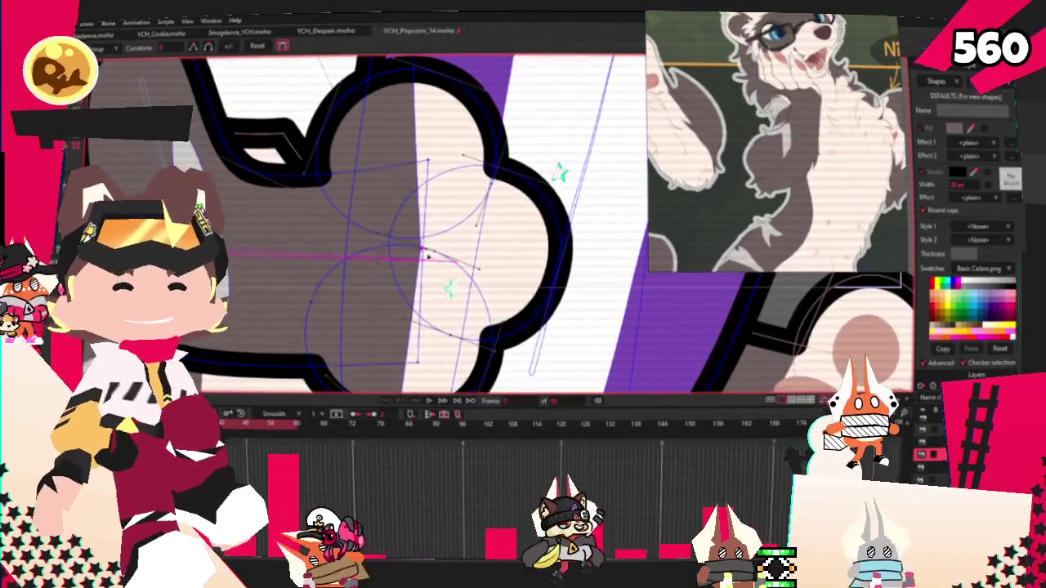
pyautogui.scroll(-2, 304, 172)
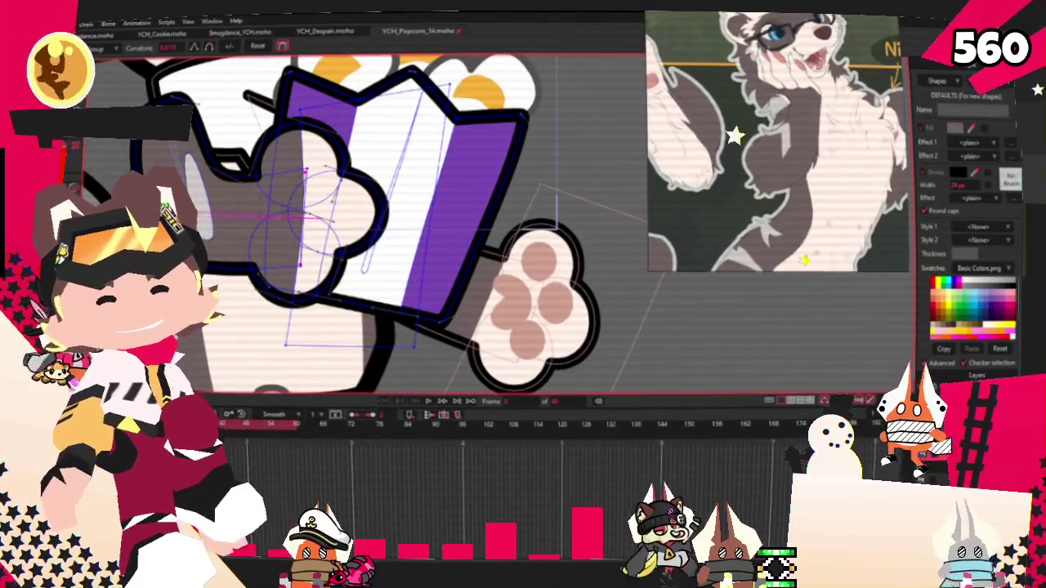
pyautogui.press('t')
pyautogui.scroll(1, 330, 124)
pyautogui.moveTo(362, 136); pyautogui.dragTo(352, 127)
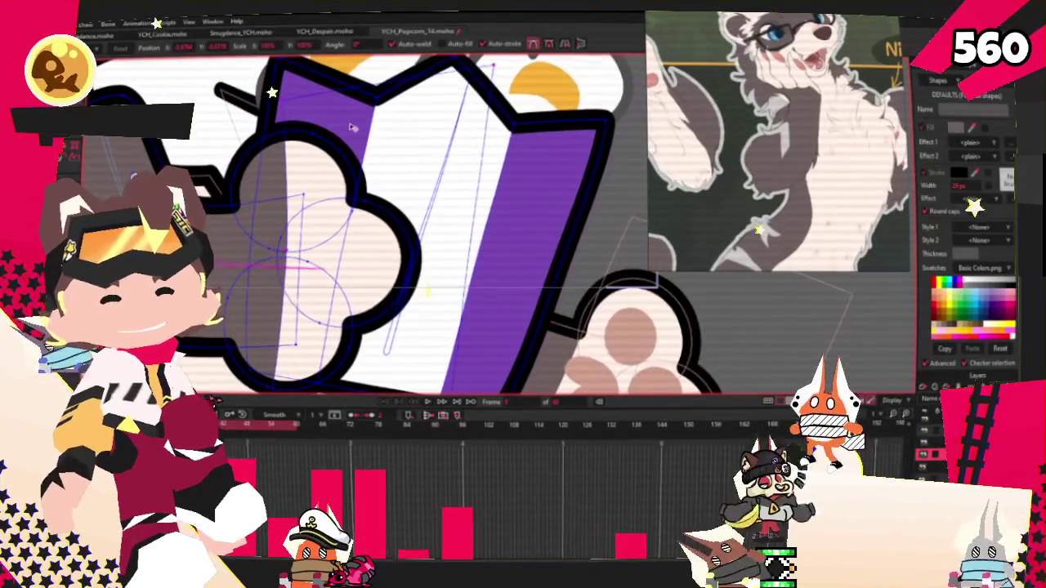
pyautogui.scroll(-2, 361, 126)
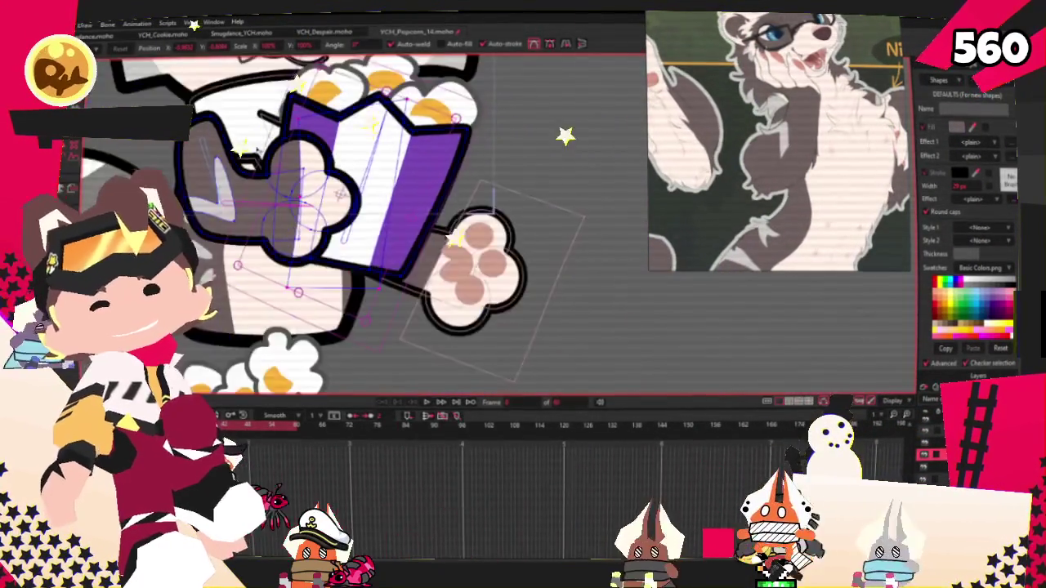
# Pull a curve point on the grey arm fur downward to reshape it, then deselect.
pyautogui.scroll(2, 245, 246)
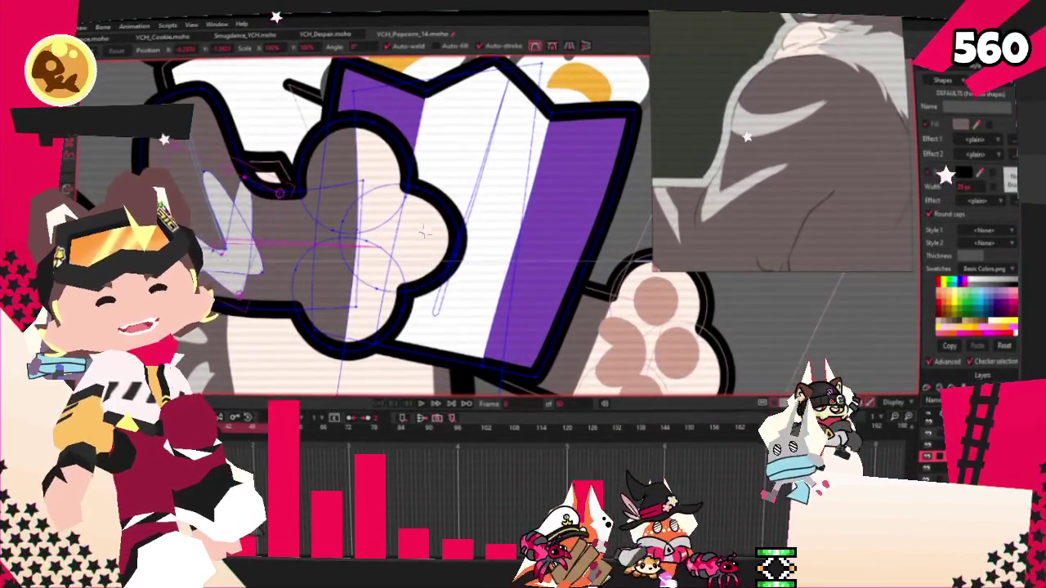
pyautogui.scroll(2, 238, 215)
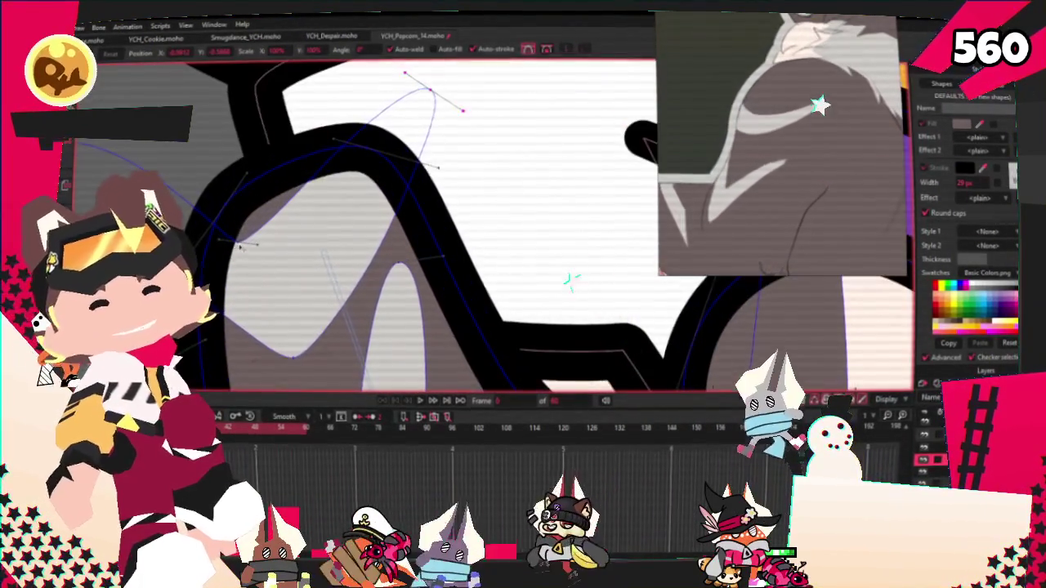
pyautogui.moveTo(241, 245); pyautogui.dragTo(263, 276)
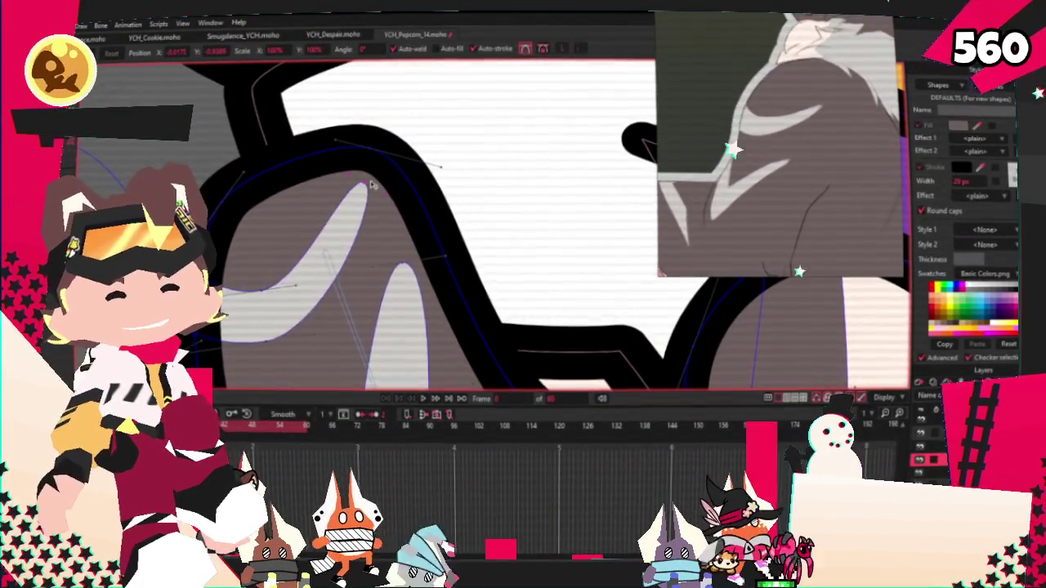
pyautogui.click(256, 344)
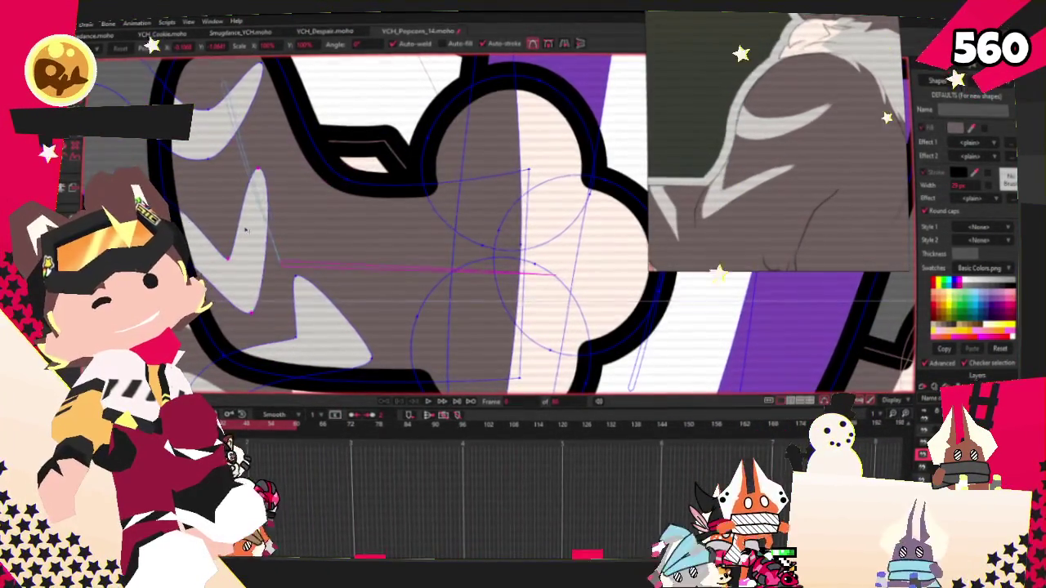
# Play the animation to preview the reshaped arm and paw.
pyautogui.scroll(3, 551, 166)
pyautogui.scroll(2, 551, 166)
pyautogui.scroll(-5, 551, 166)
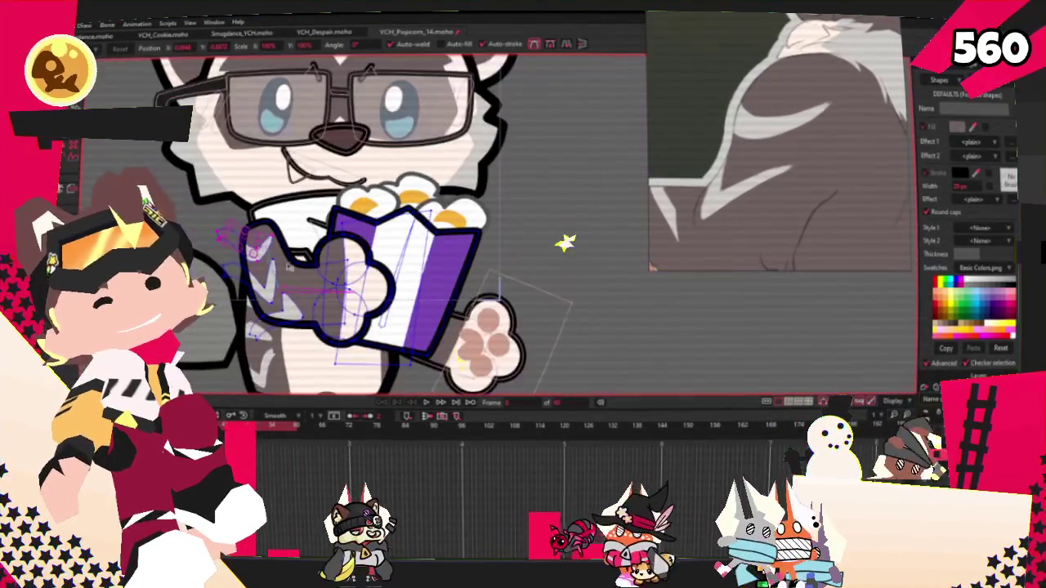
pyautogui.click(426, 404)
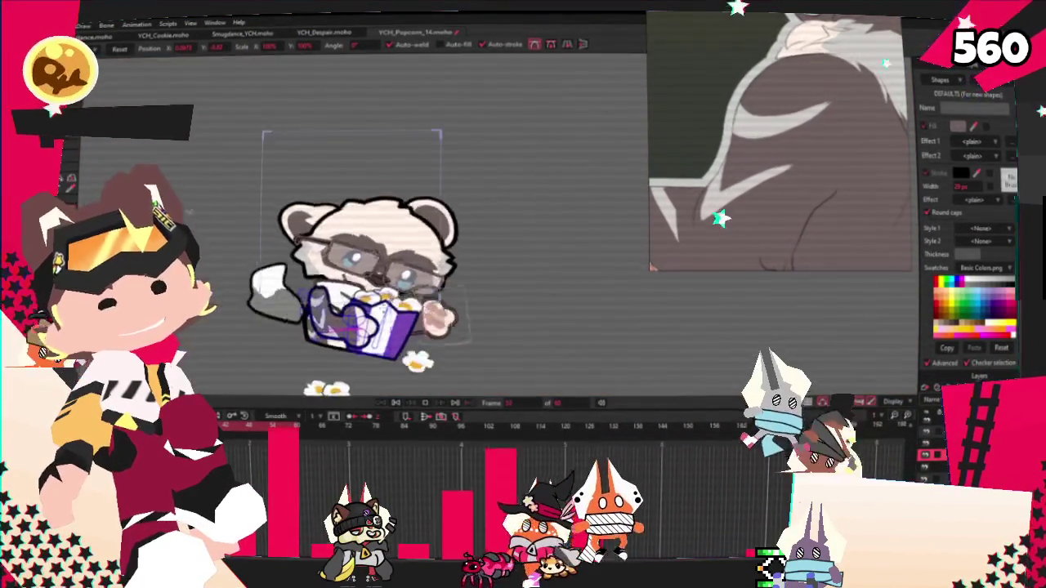
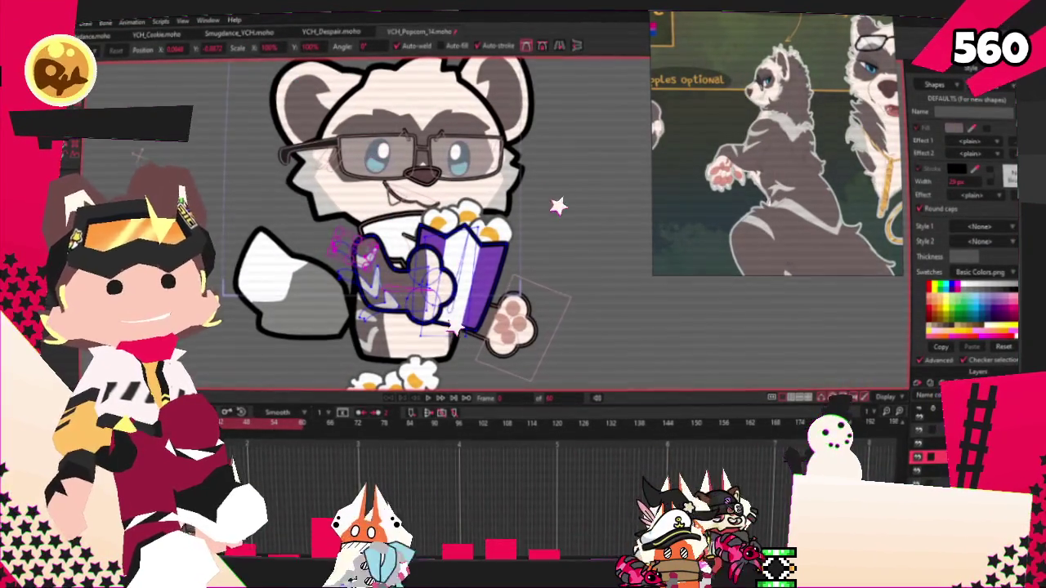
# Lasso-select the popcorn box rim points and compare the result against the reference image.
pyautogui.scroll(2, 437, 346)
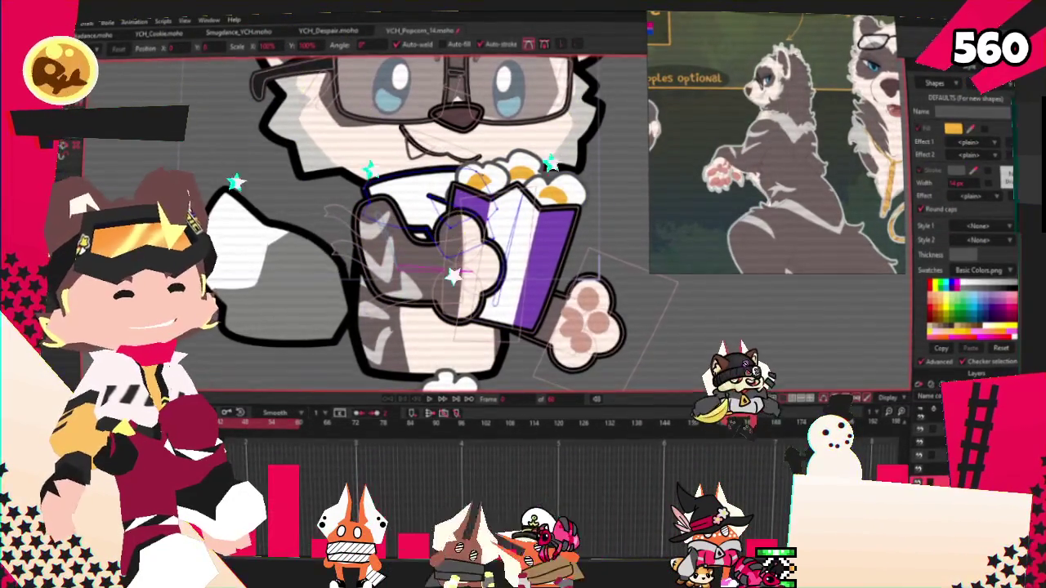
pyautogui.scroll(1, 461, 245)
pyautogui.scroll(2, 460, 245)
pyautogui.press('g')
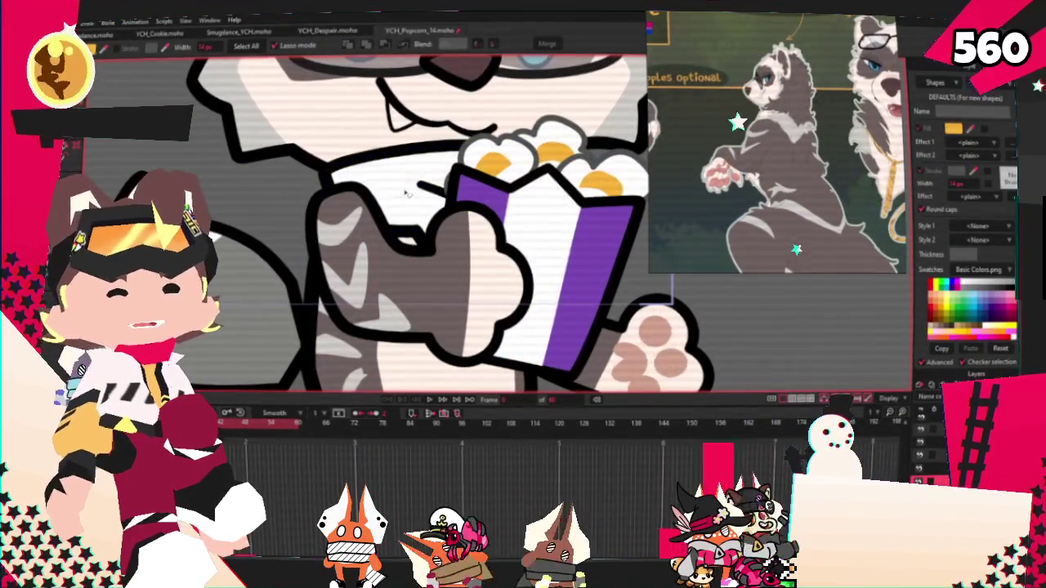
pyautogui.moveTo(406, 193); pyautogui.dragTo(421, 241)
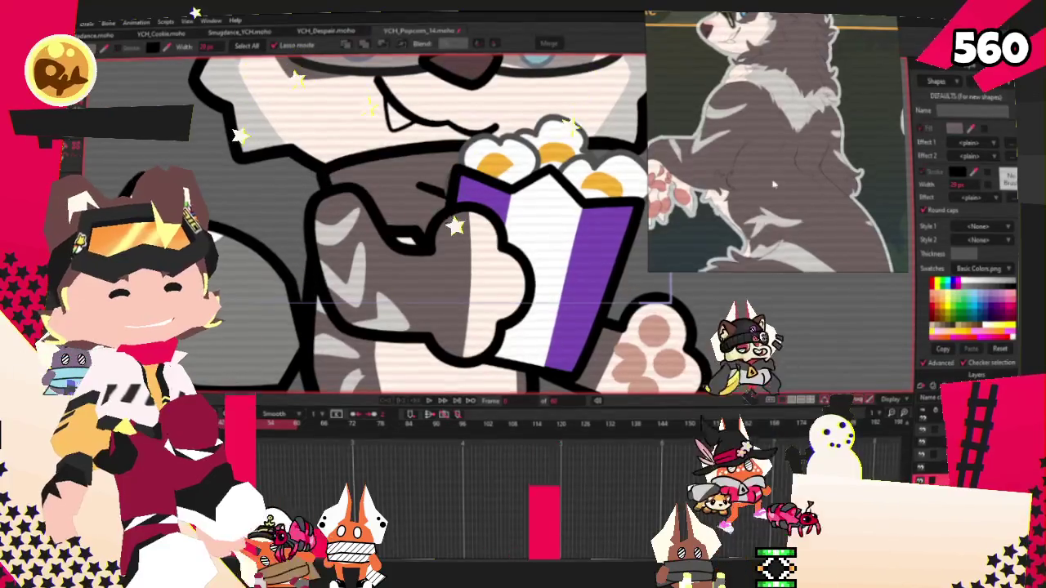
pyautogui.scroll(-3, 777, 143)
pyautogui.scroll(-2, 776, 143)
pyautogui.scroll(3, 784, 179)
pyautogui.scroll(3, 784, 180)
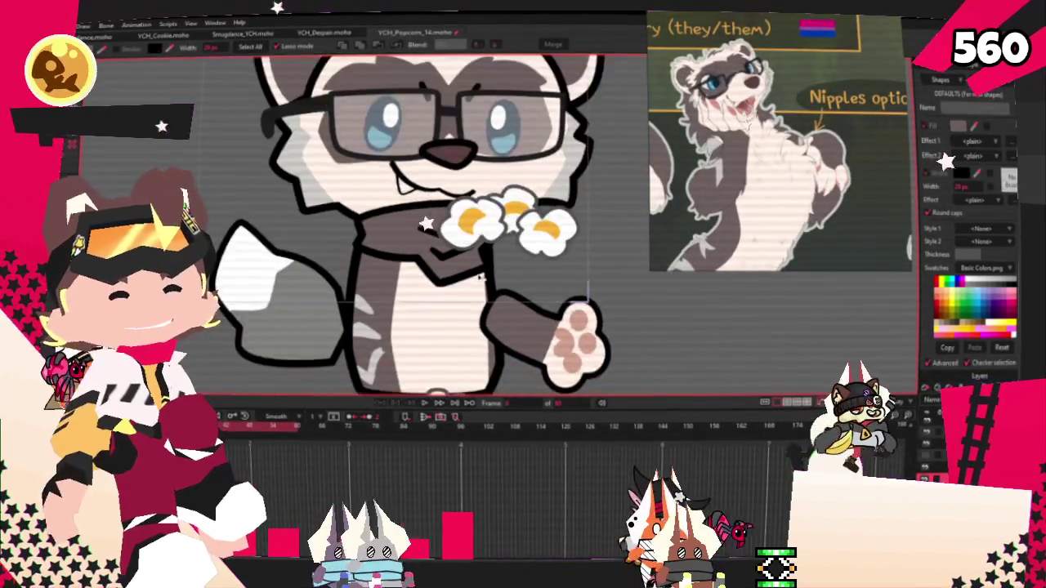
# Select the ferret's arm shape and zoom in on the paw beneath the popcorn.
pyautogui.click(401, 235)
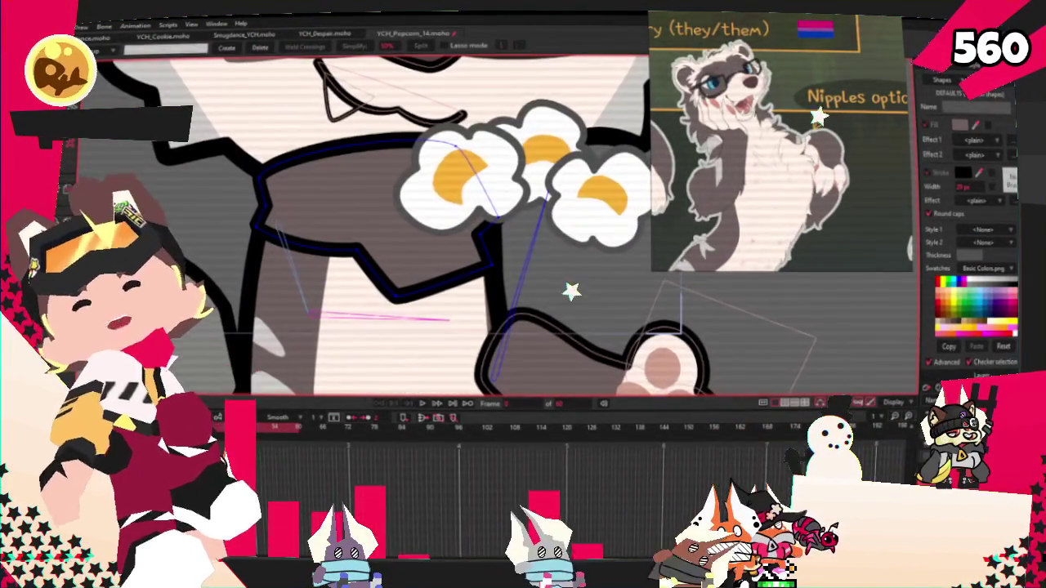
pyautogui.scroll(2, 311, 247)
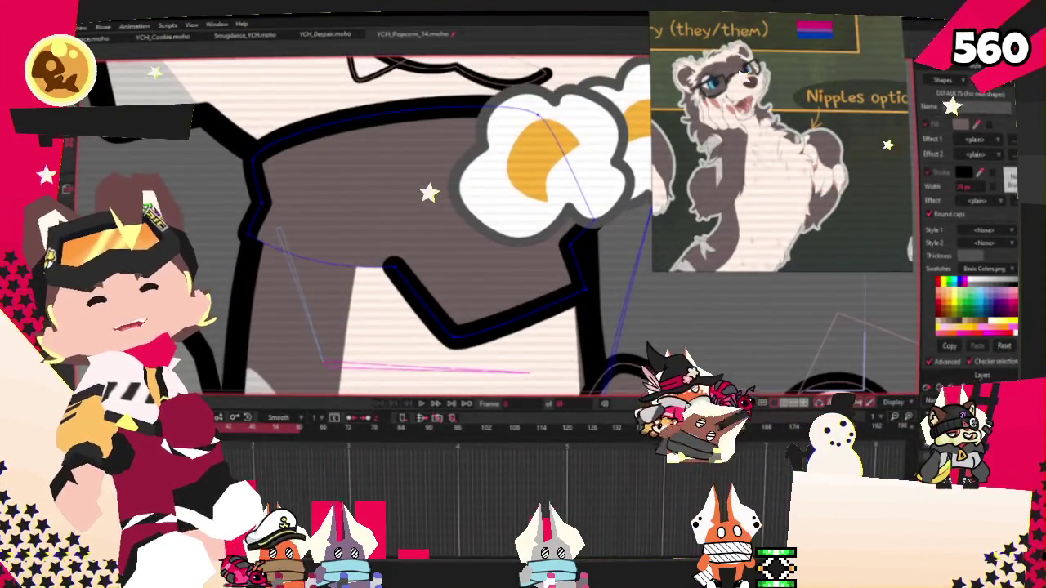
pyautogui.scroll(2, 237, 229)
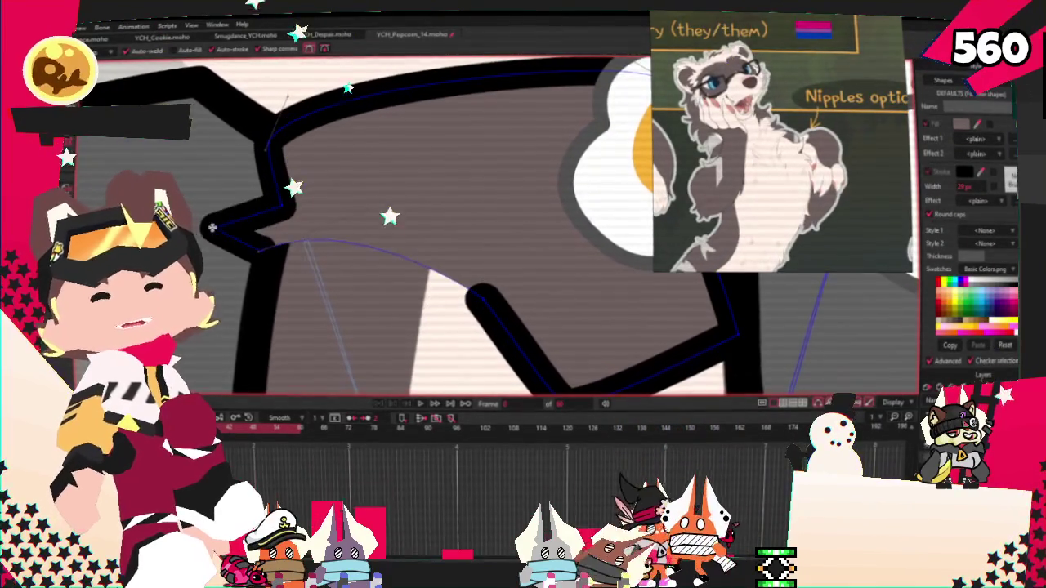
pyautogui.scroll(2, 277, 261)
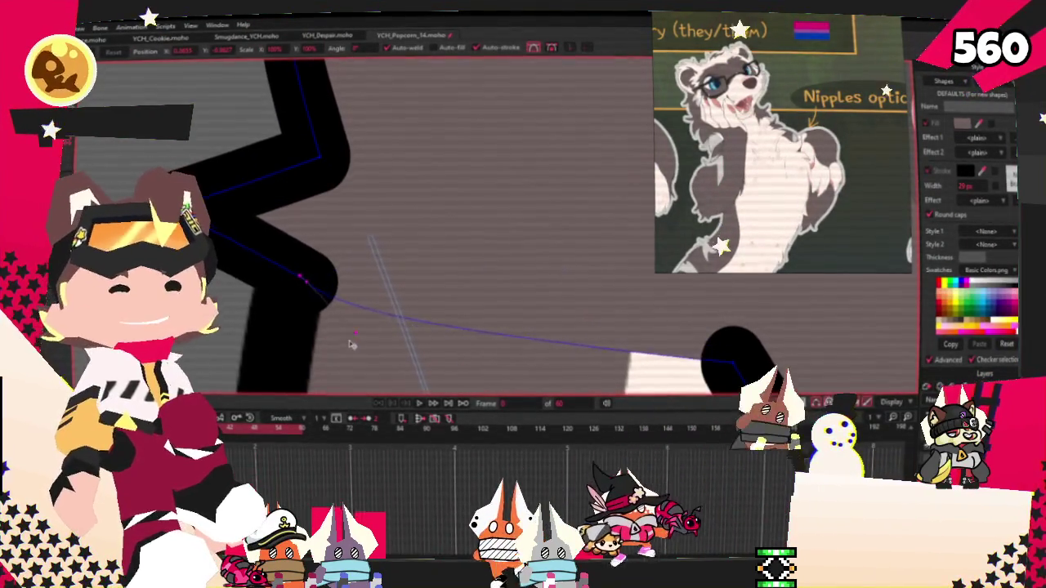
pyautogui.scroll(-2, 325, 138)
pyautogui.scroll(-1, 325, 138)
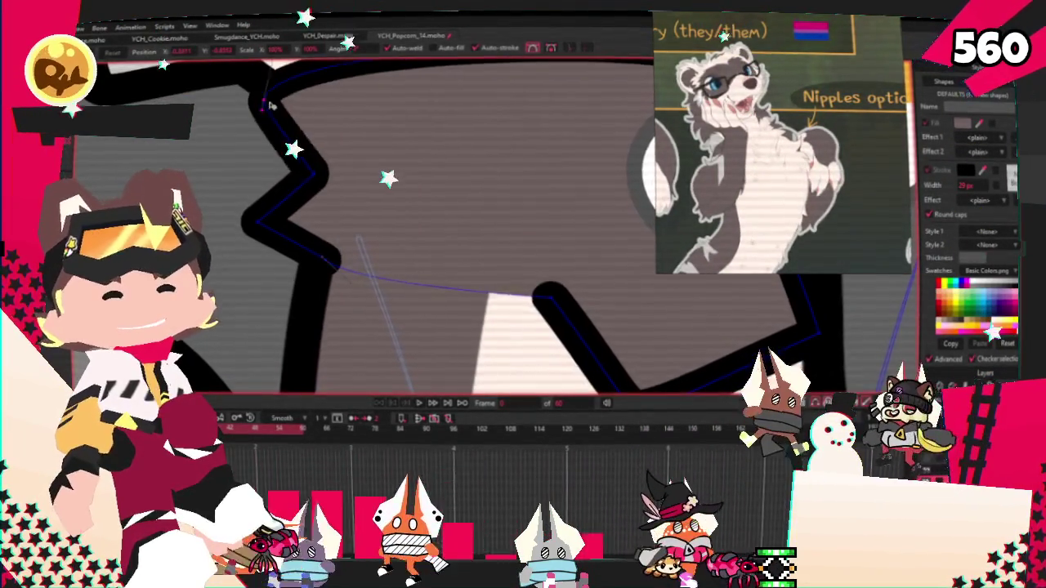
pyautogui.scroll(-2, 368, 188)
pyautogui.scroll(3, 404, 238)
pyautogui.scroll(-1, 405, 239)
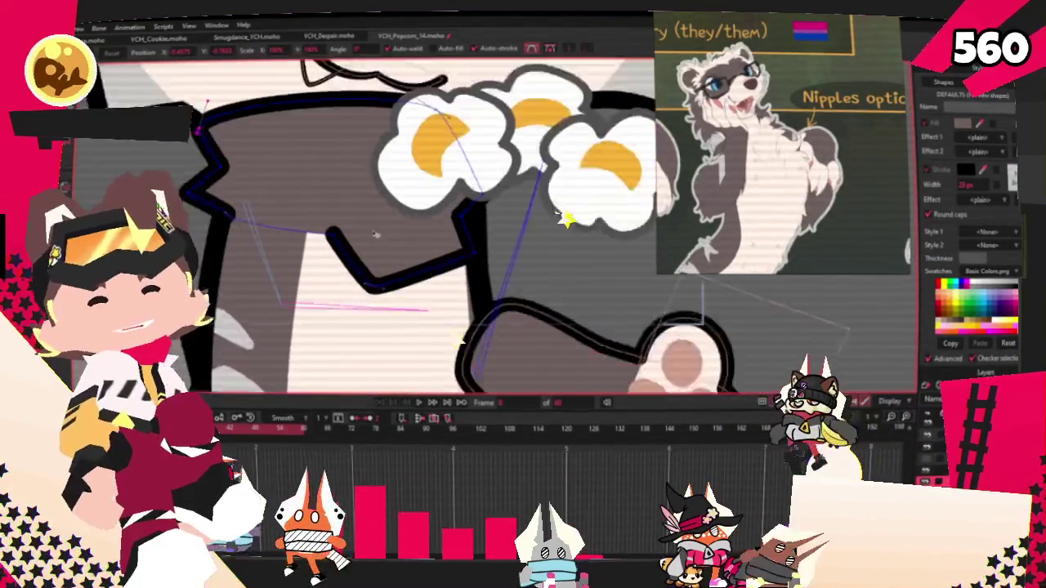
pyautogui.scroll(1, 165, 158)
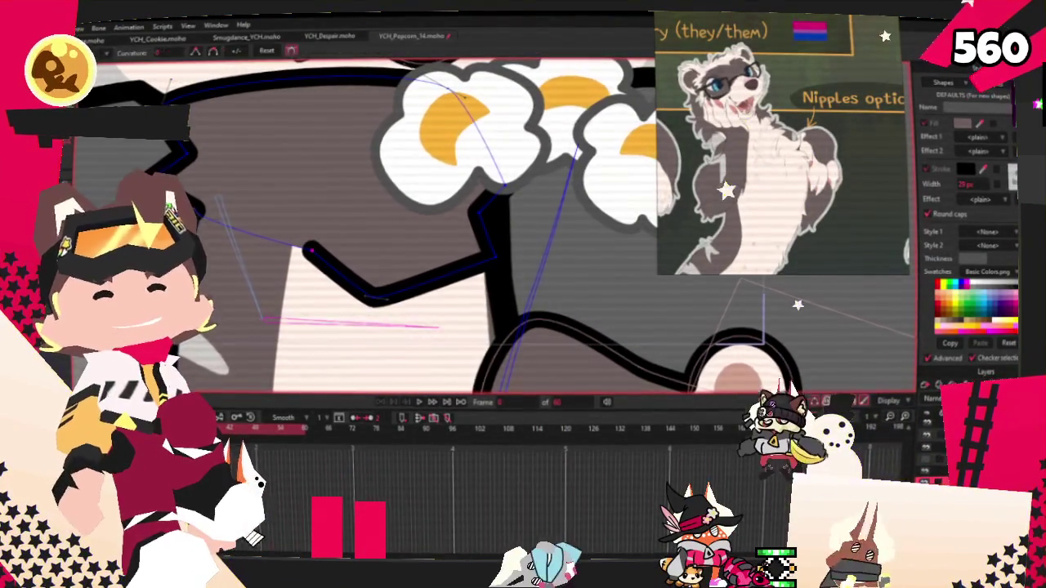
pyautogui.scroll(1, 165, 158)
# Pull the arm outline's corner point below the popcorn downward, then pick another outline point.
pyautogui.press('c')
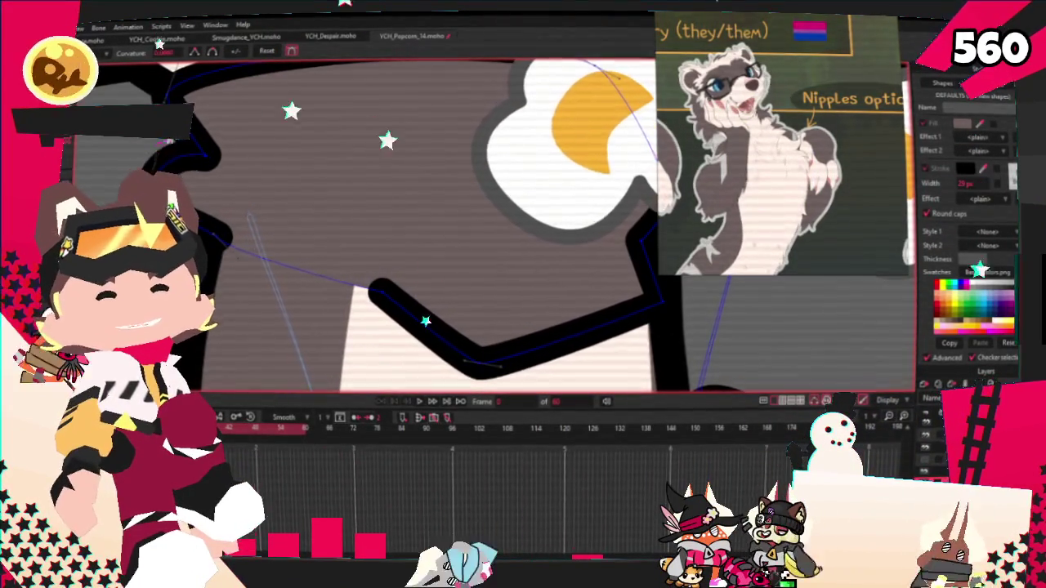
pyautogui.scroll(-1, 327, 245)
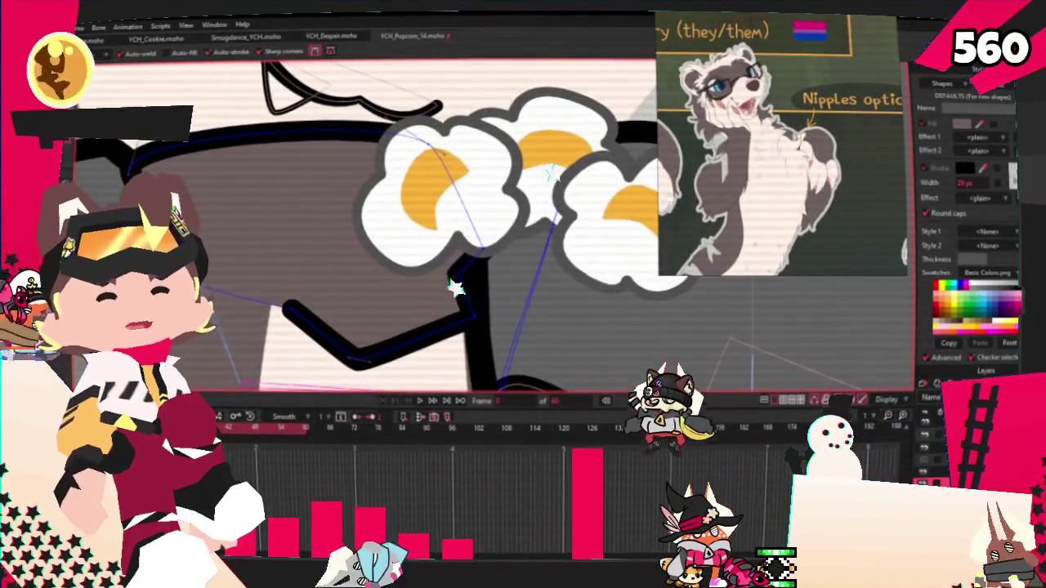
pyautogui.press('a')
pyautogui.scroll(1, 271, 154)
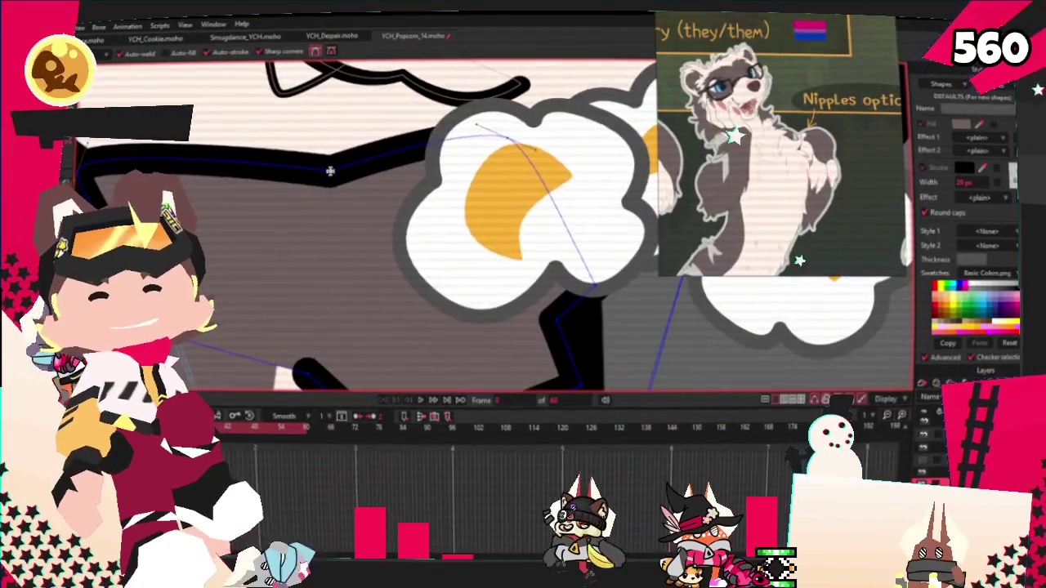
pyautogui.scroll(-1, 319, 120)
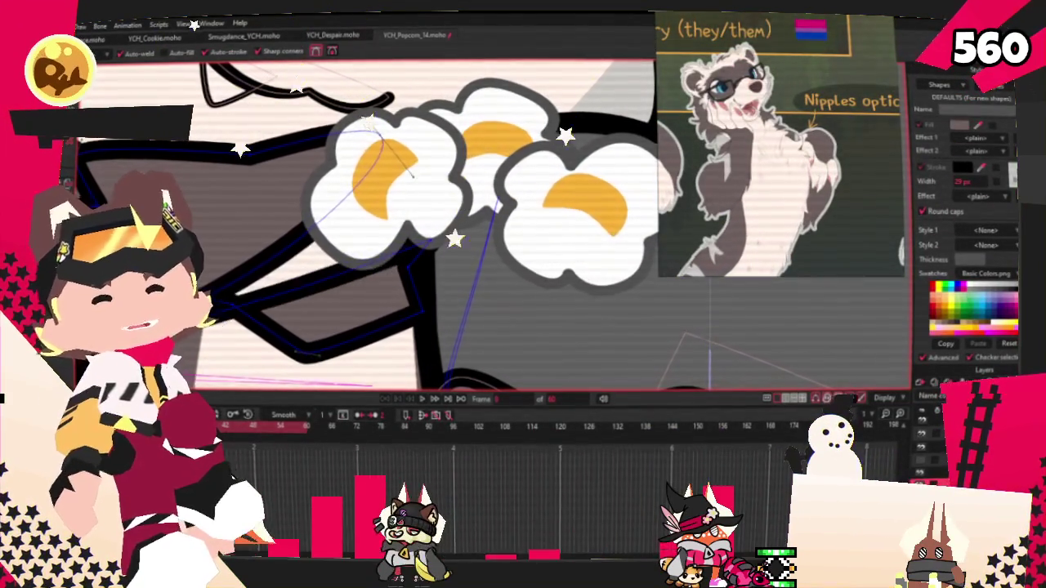
pyautogui.press('t')
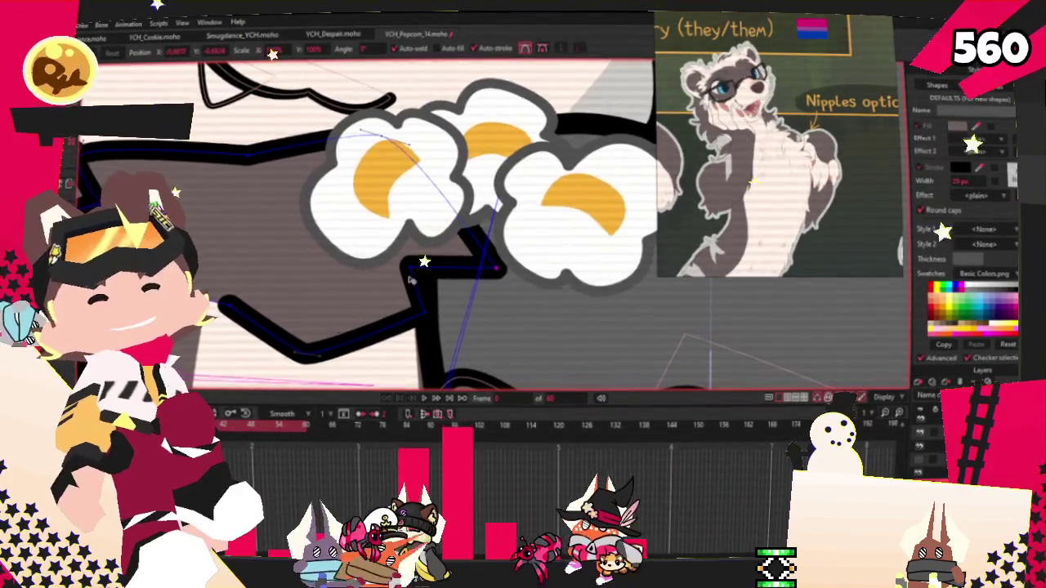
pyautogui.moveTo(413, 280); pyautogui.dragTo(414, 301)
pyautogui.click(433, 341)
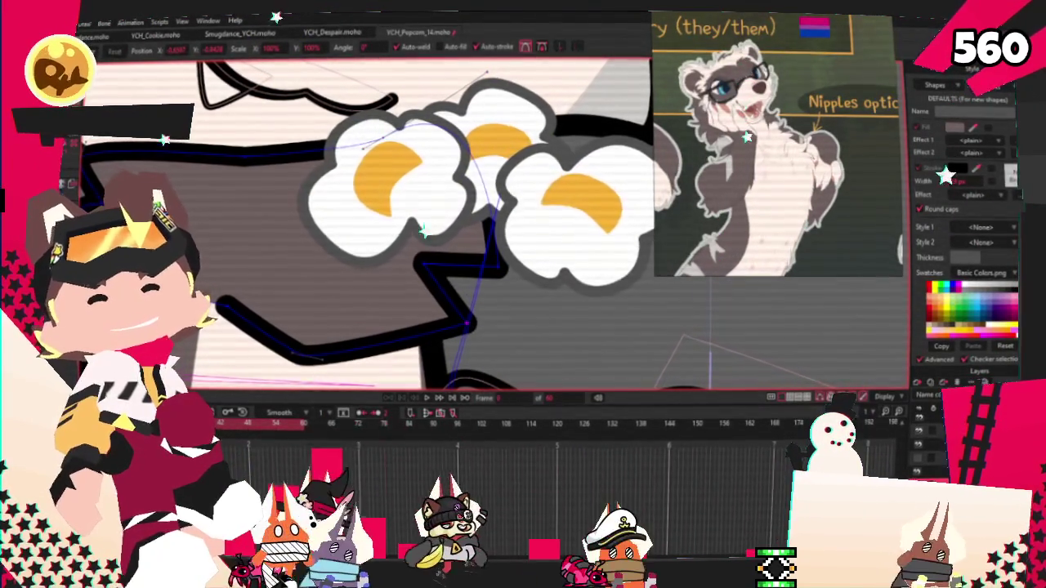
# Adjust the curvature and positions of the arm stroke points under the popcorn.
pyautogui.press('c')
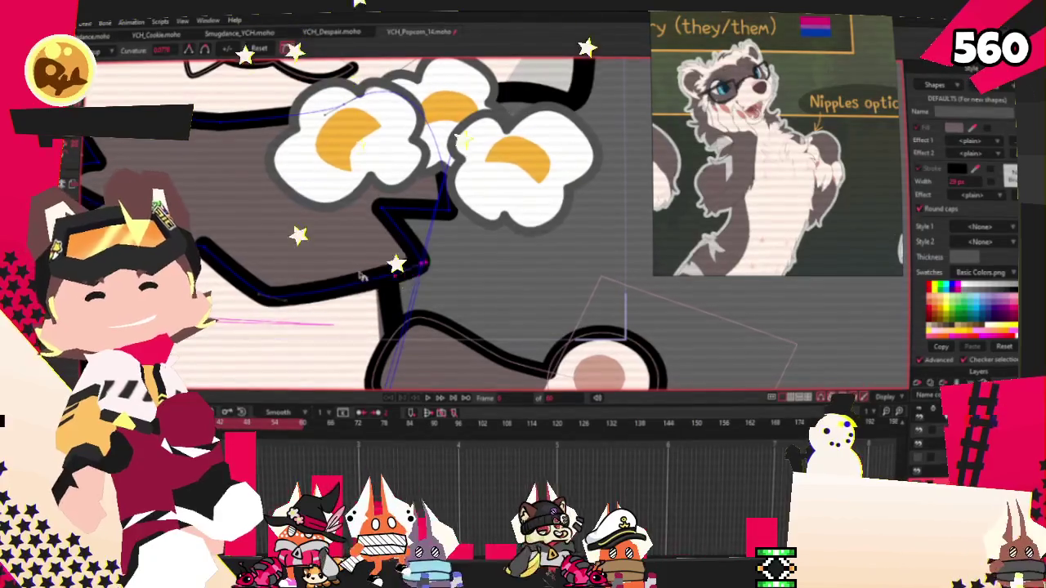
pyautogui.scroll(-1, 308, 245)
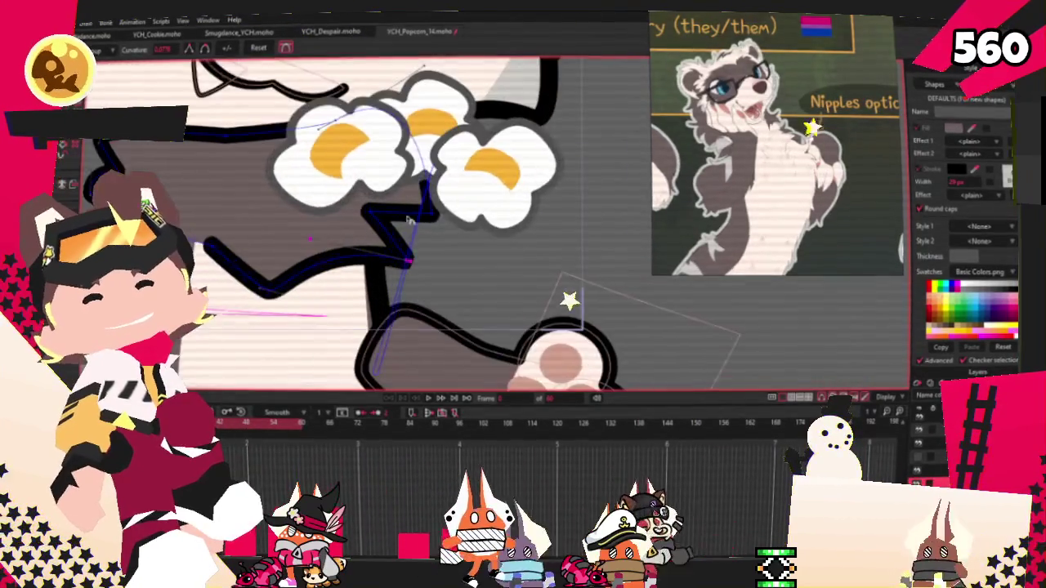
pyautogui.scroll(2, 389, 234)
pyautogui.press('t')
pyautogui.scroll(-1, 417, 229)
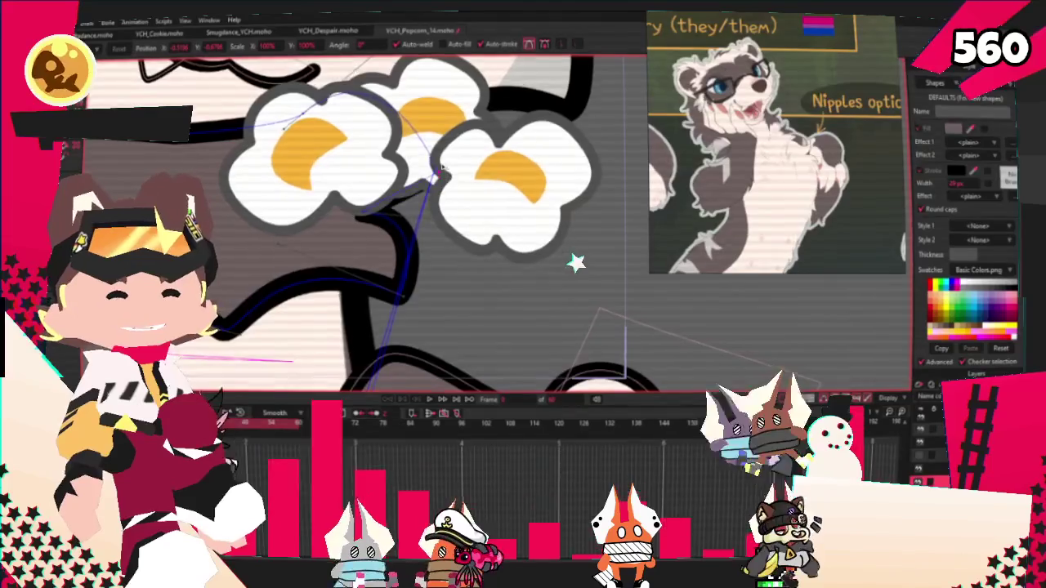
pyautogui.scroll(-2, 441, 207)
pyautogui.scroll(1, 441, 207)
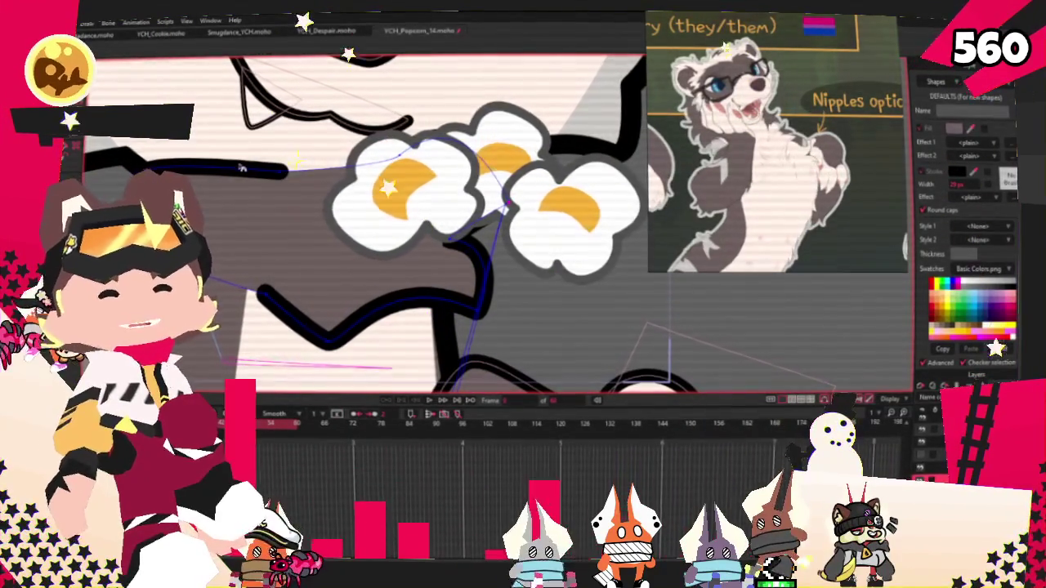
# Add points along the arm outline so it curves smoothly around the paw.
pyautogui.press('a')
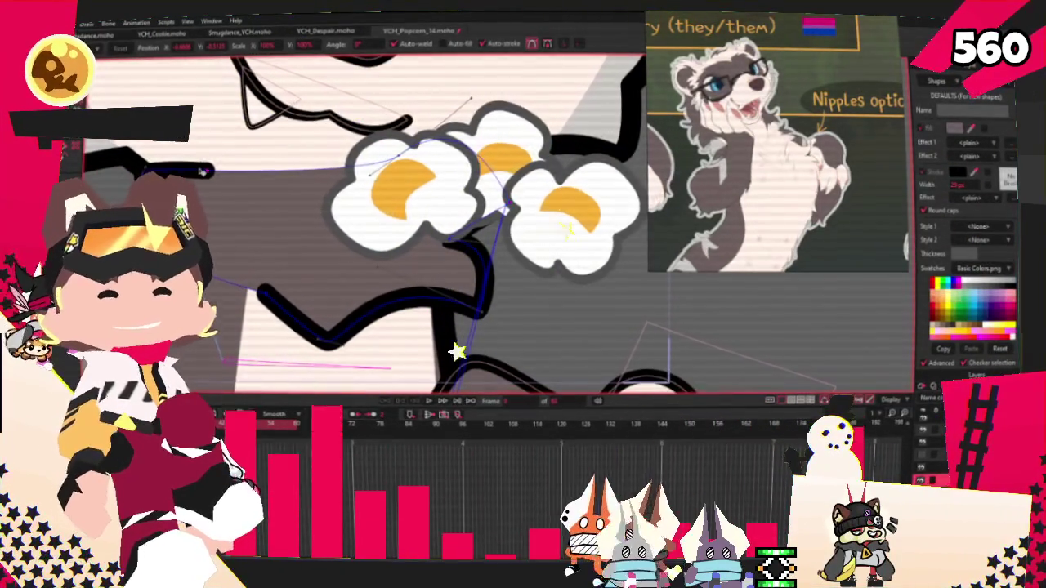
pyautogui.scroll(-2, 245, 245)
pyautogui.scroll(2, 274, 330)
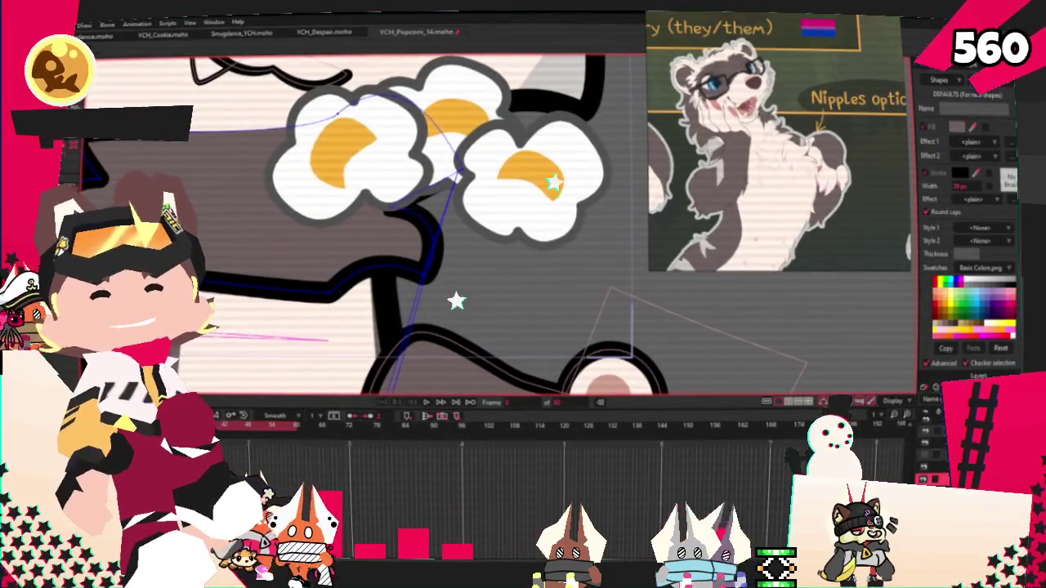
pyautogui.scroll(-2, 263, 301)
pyautogui.scroll(2, 263, 302)
pyautogui.scroll(1, 263, 302)
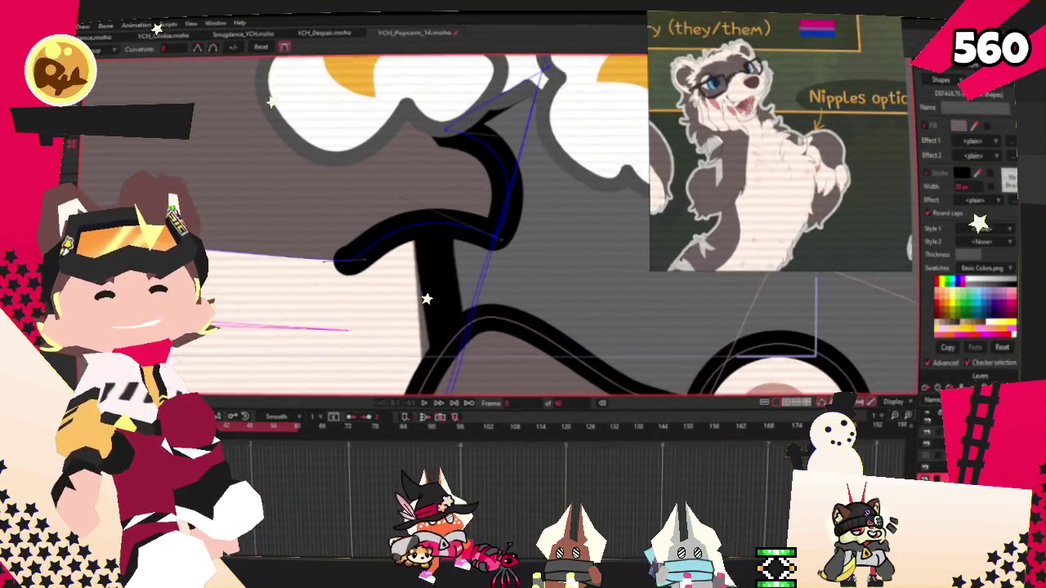
pyautogui.scroll(2, 330, 261)
pyautogui.scroll(-2, 331, 261)
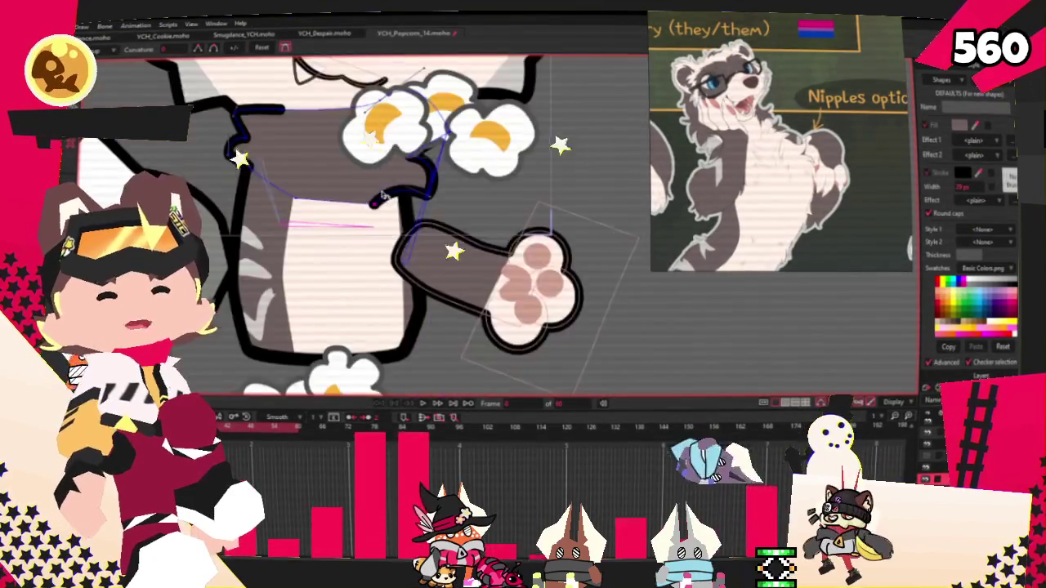
pyautogui.scroll(2, 331, 261)
pyautogui.press('g')
pyautogui.scroll(-3, 617, 282)
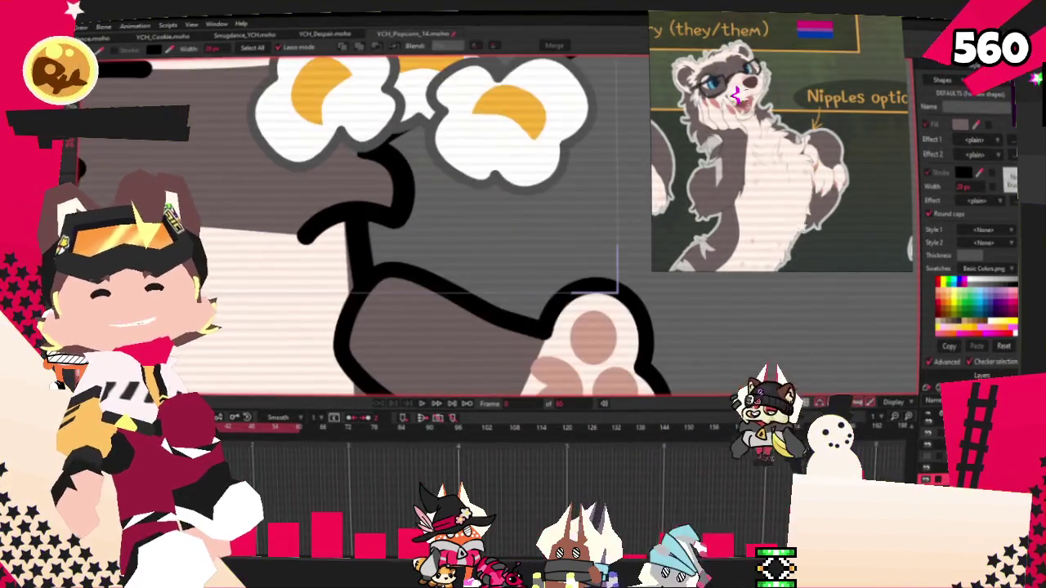
# Create a shape from the outline, select shapes near the paw, and zoom into the chest for point editing.
pyautogui.press('e')
pyautogui.scroll(-2, 572, 282)
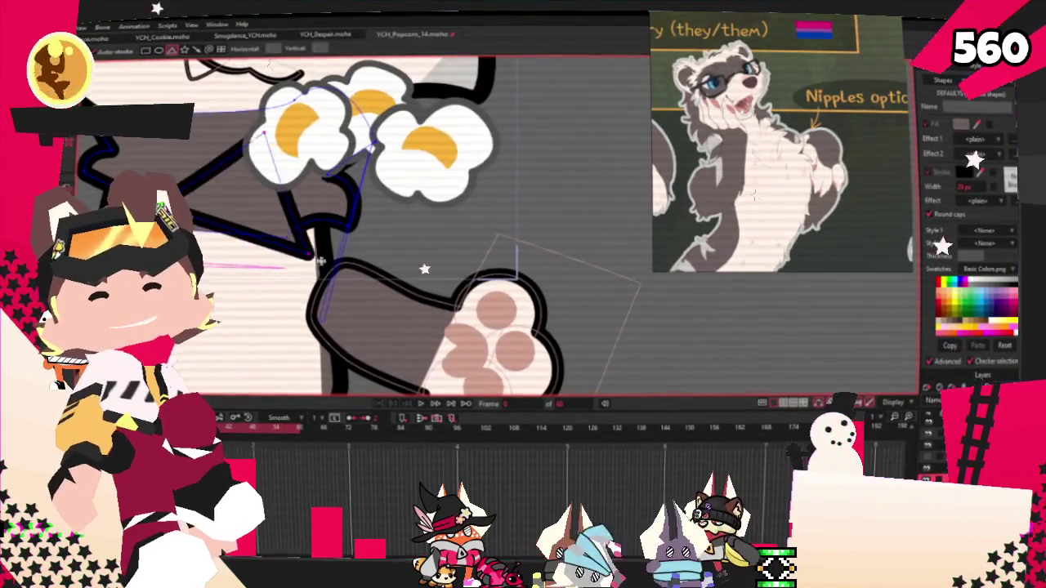
pyautogui.press('g')
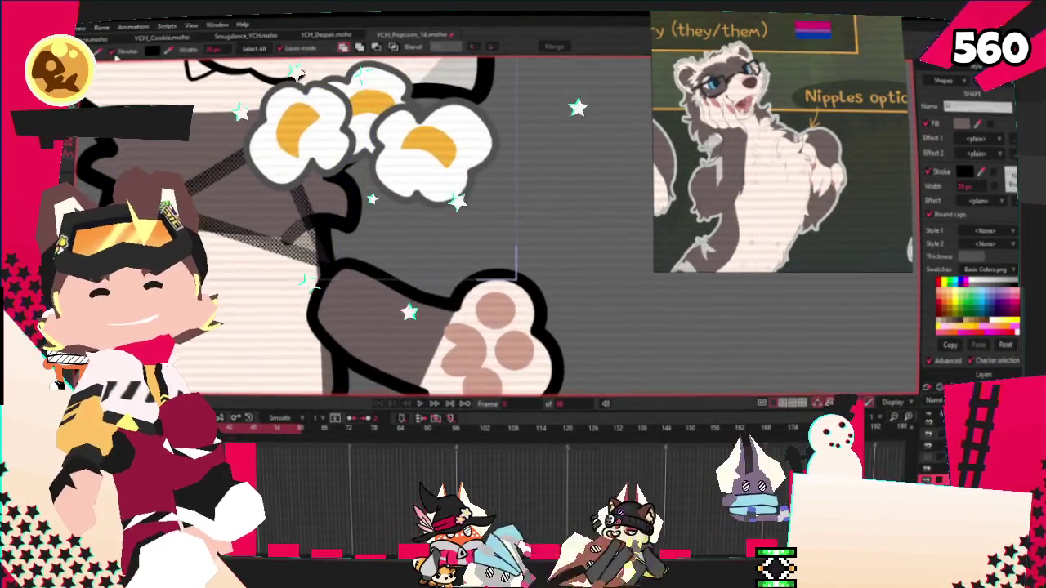
pyautogui.click(262, 204)
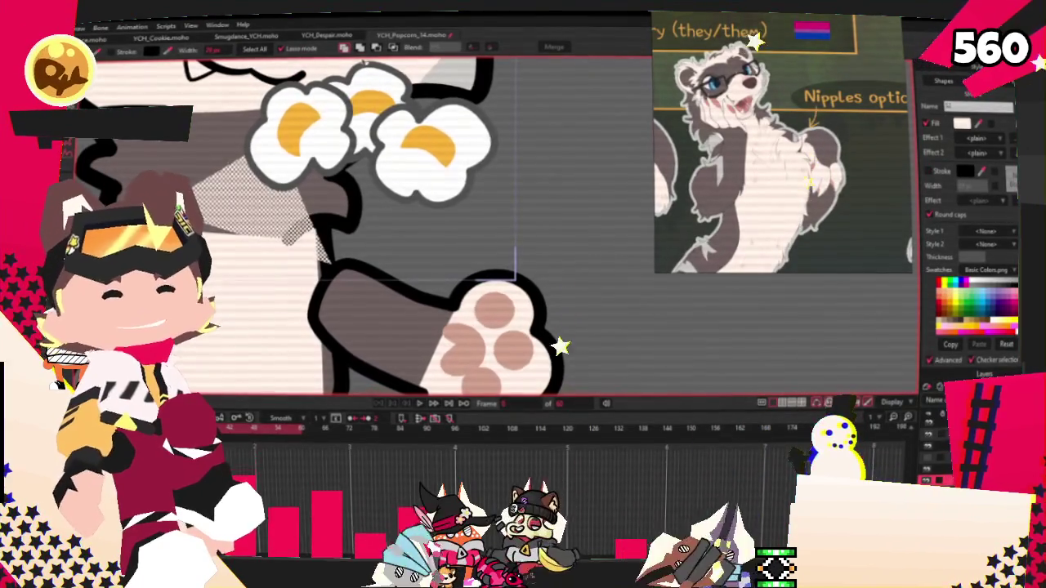
pyautogui.click(403, 163)
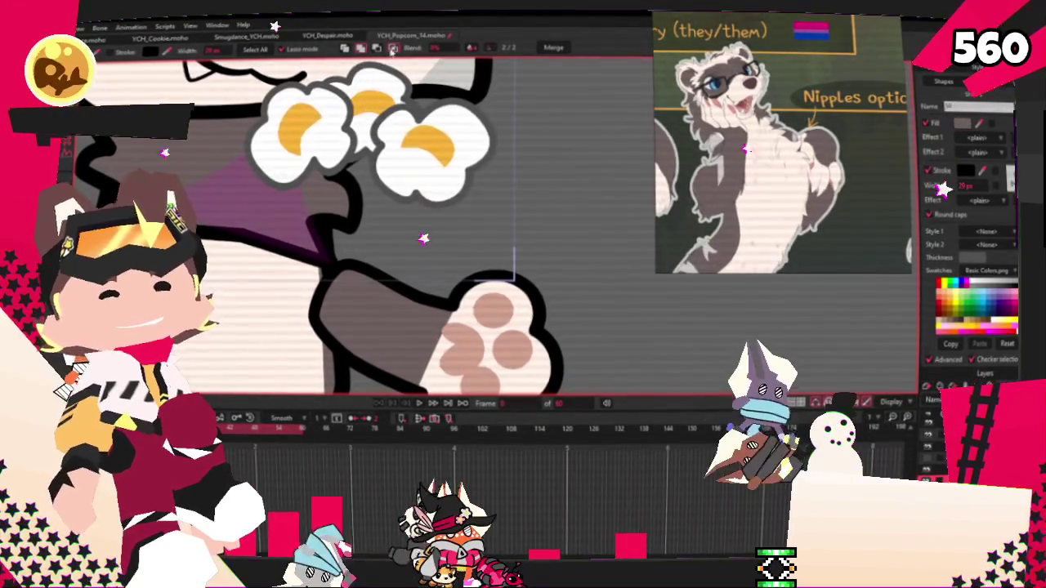
pyautogui.scroll(-3, 646, 152)
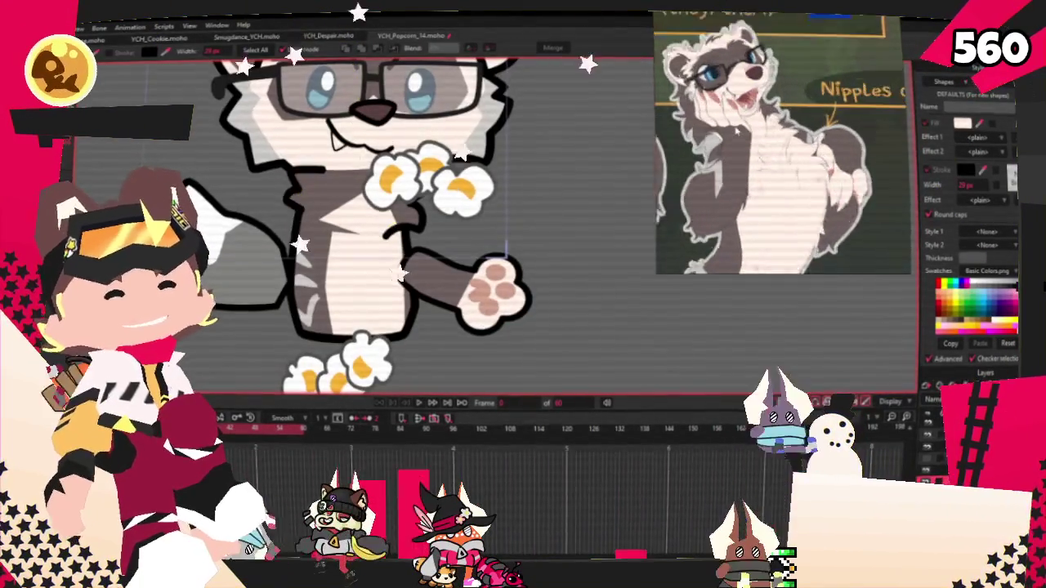
pyautogui.press('t')
pyautogui.scroll(3, 197, 166)
pyautogui.scroll(1, 556, 365)
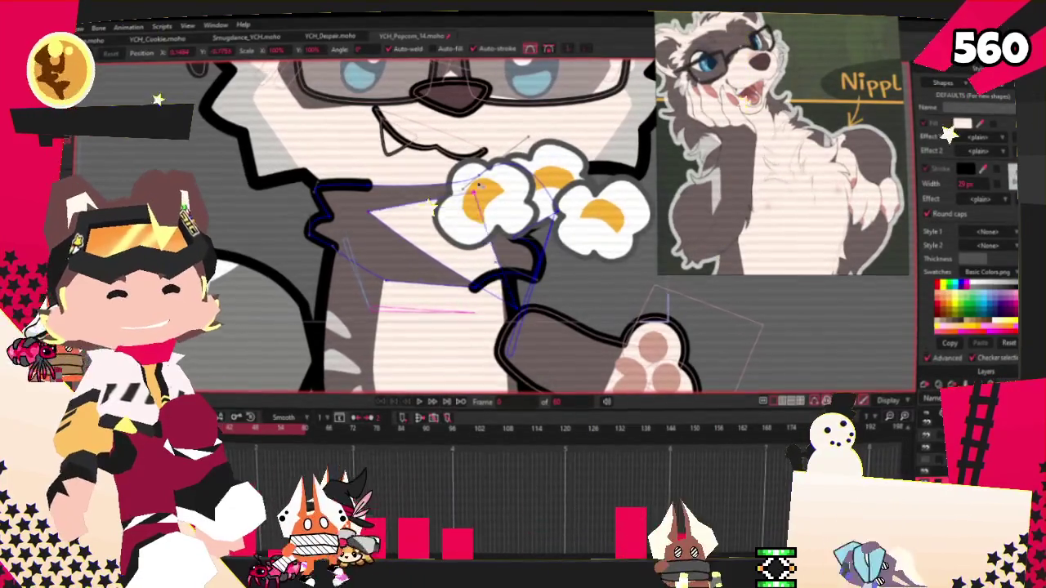
# Reshape the chest outline and the grey fur spike's lower edge beside the popcorn.
pyautogui.moveTo(357, 151); pyautogui.dragTo(349, 171)
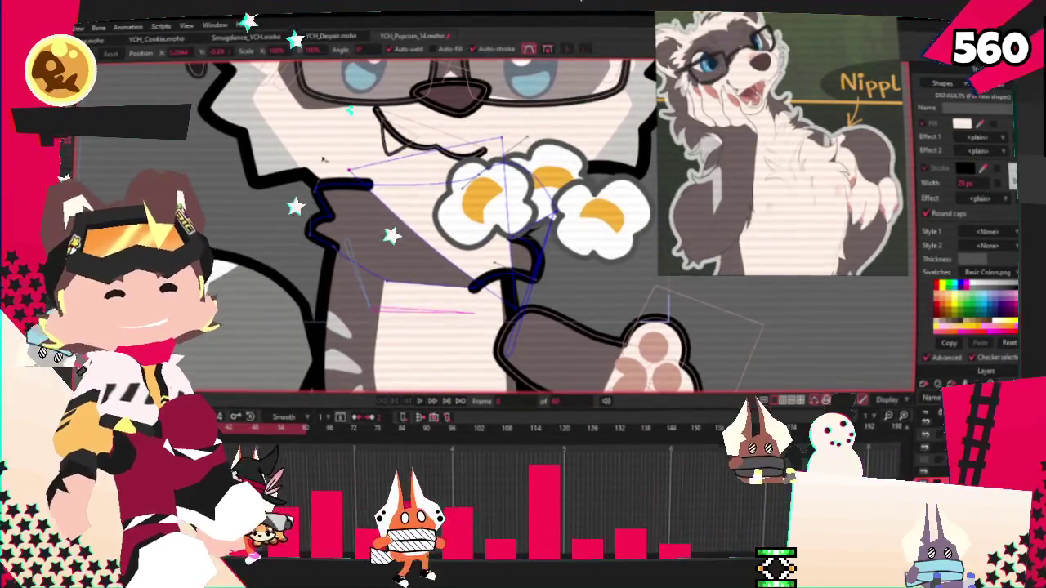
pyautogui.scroll(2, 378, 232)
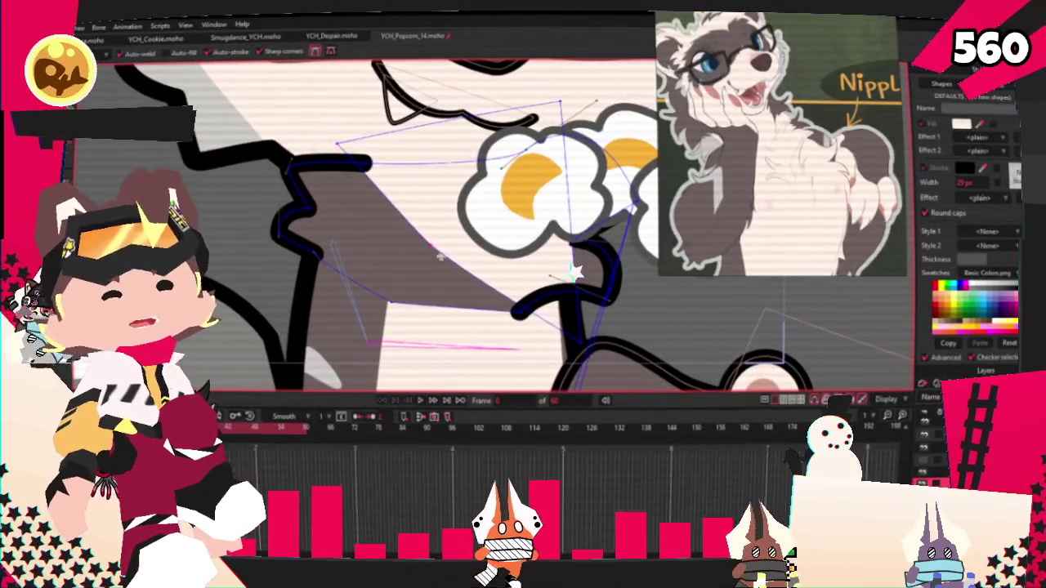
pyautogui.moveTo(391, 302); pyautogui.dragTo(407, 326)
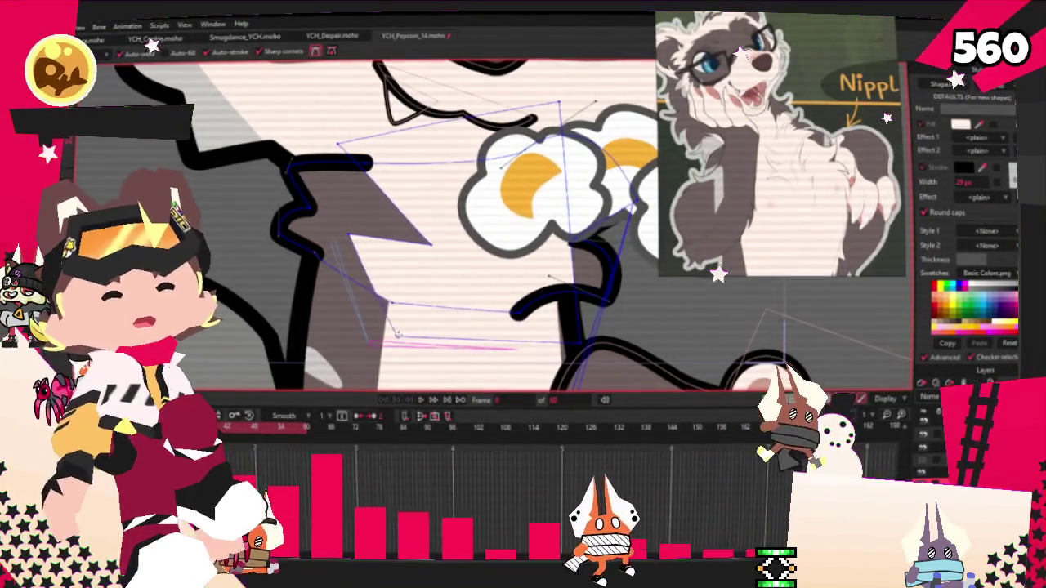
pyautogui.moveTo(338, 255); pyautogui.dragTo(212, 240)
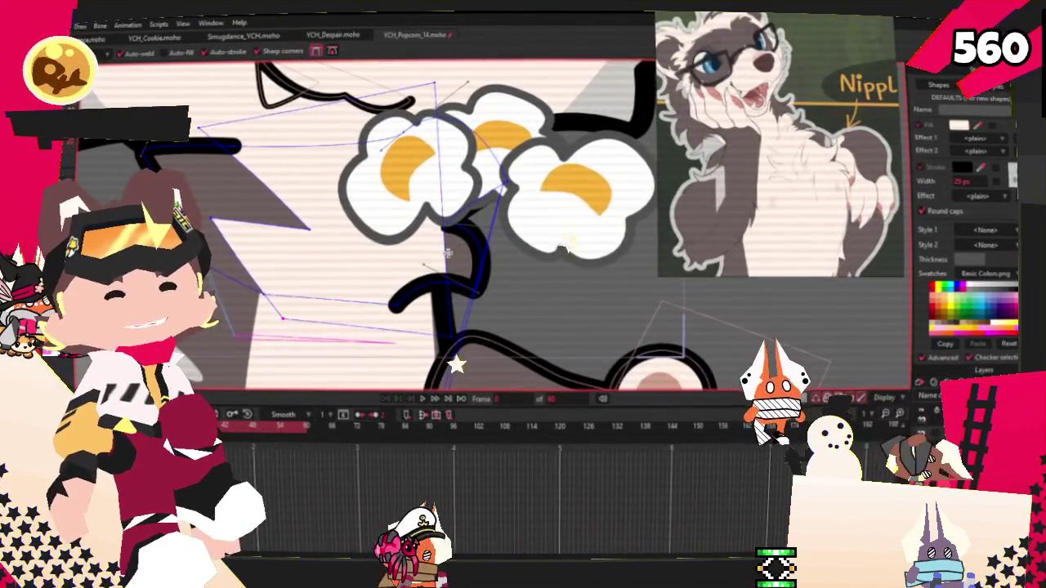
pyautogui.moveTo(559, 213); pyautogui.dragTo(586, 207)
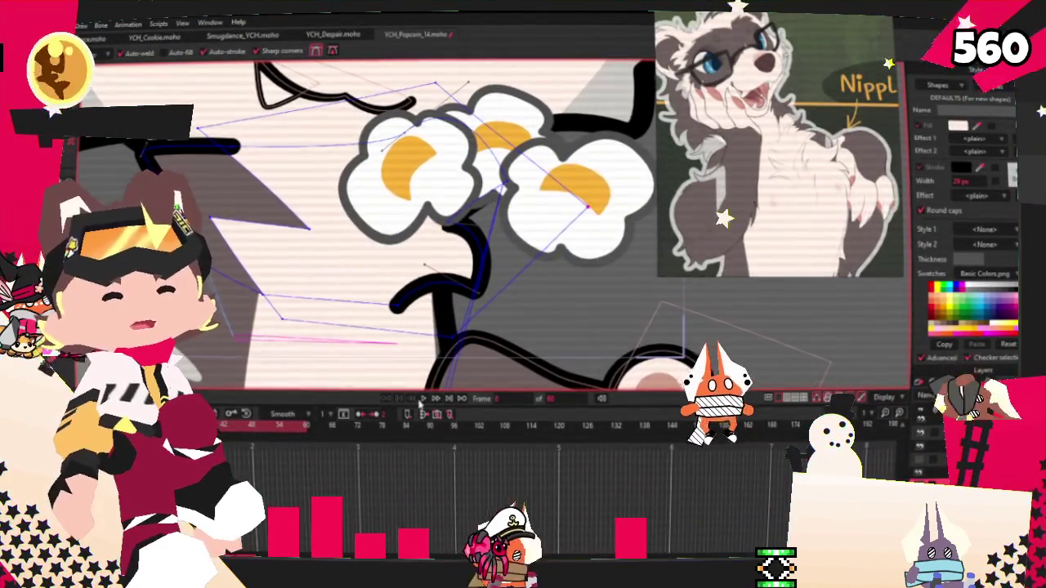
# Set a point by the popcorn to 0.1019 curvature and jump to the popcorn-box pose frame.
pyautogui.press('c')
pyautogui.scroll(3, 257, 259)
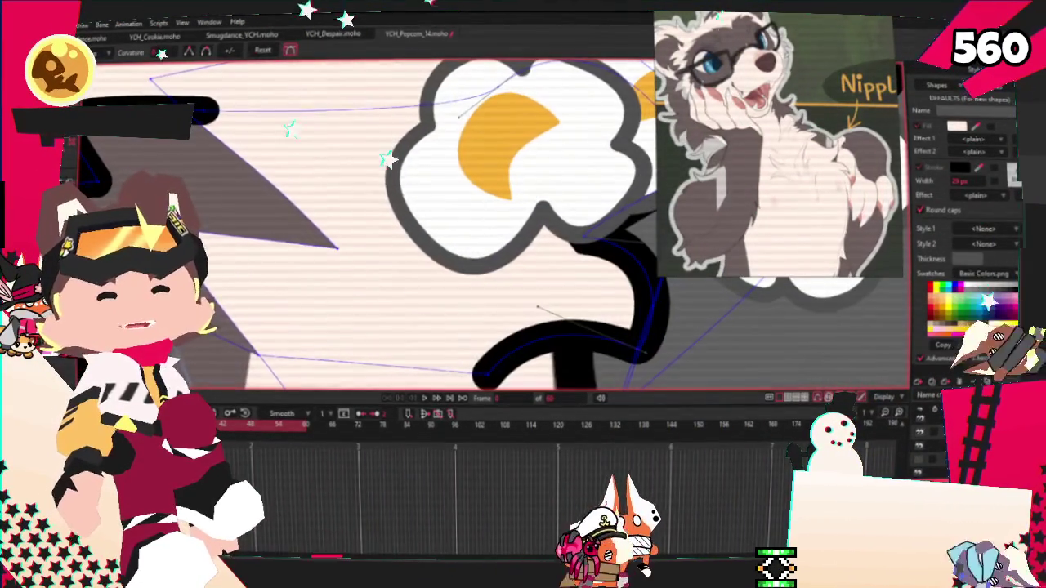
pyautogui.click(251, 300)
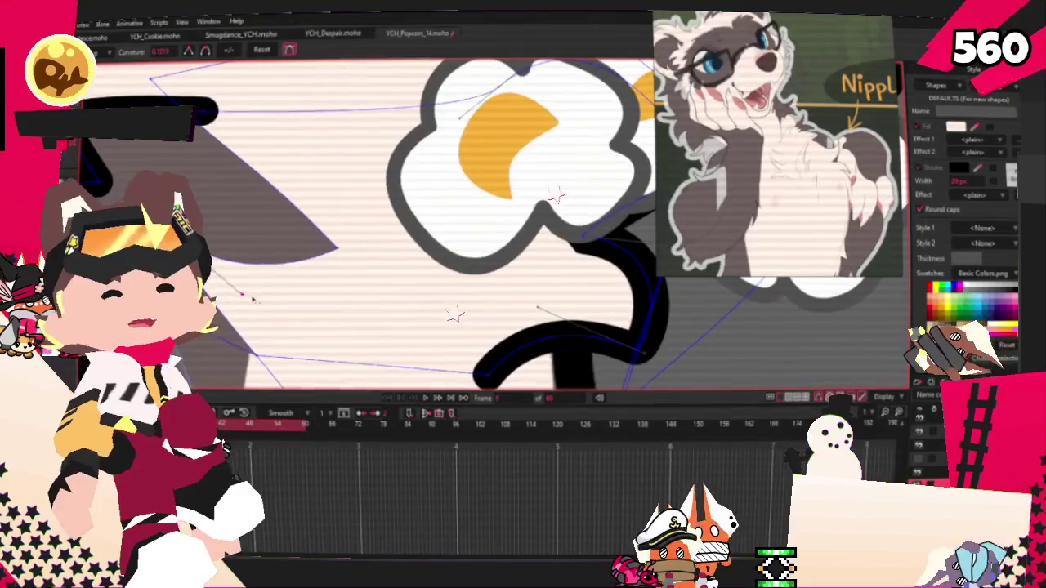
pyautogui.scroll(-3, 472, 192)
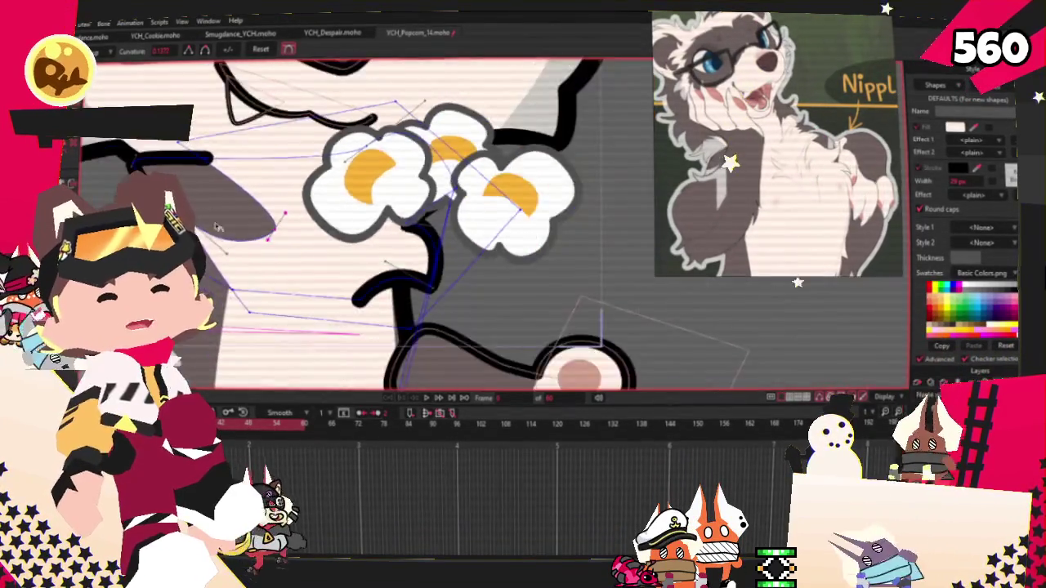
pyautogui.scroll(2, 223, 266)
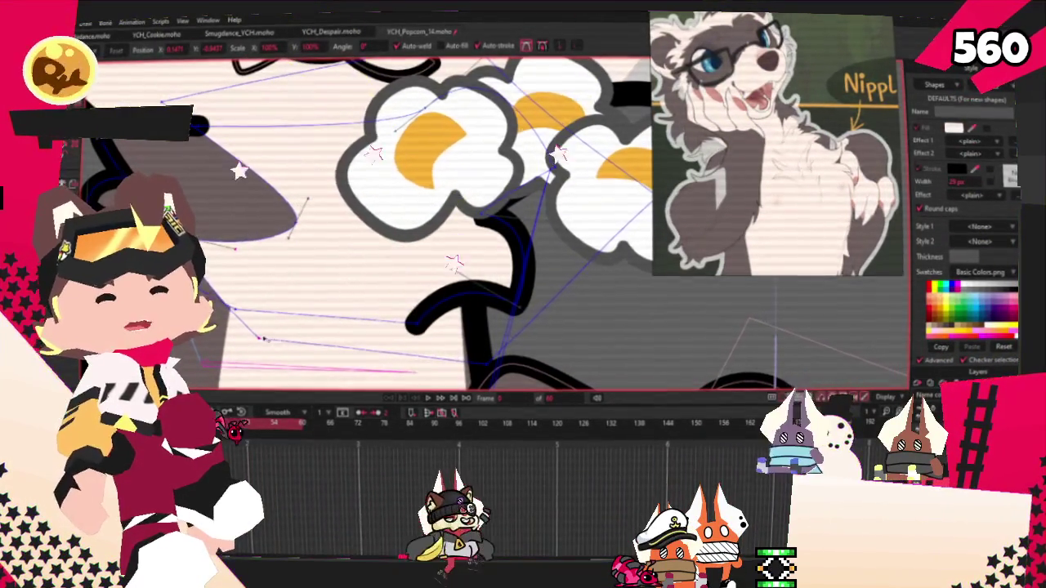
pyautogui.scroll(-2, 234, 325)
pyautogui.scroll(2, 454, 342)
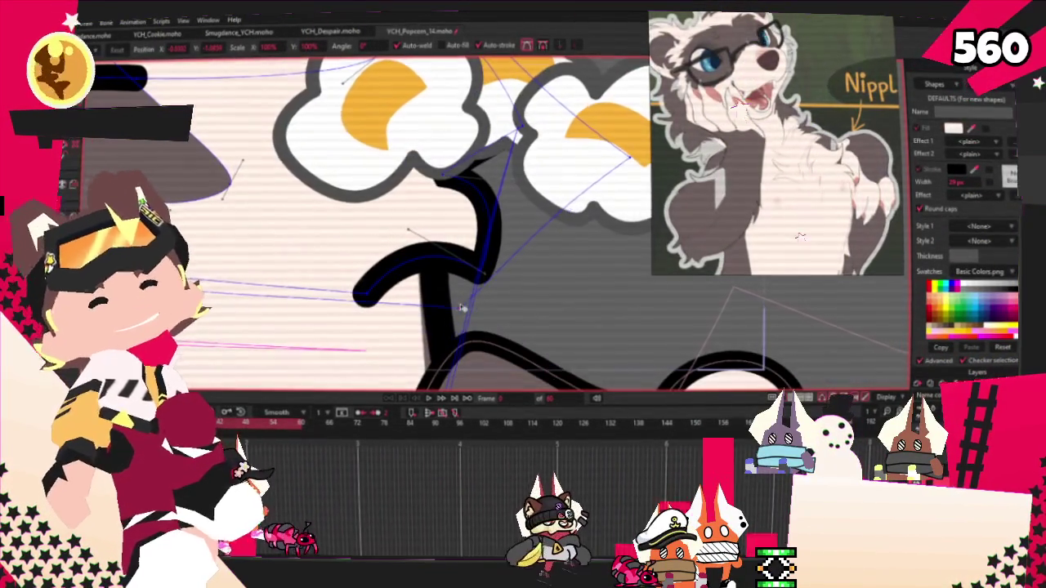
pyautogui.scroll(-1, 462, 307)
pyautogui.scroll(-2, 292, 238)
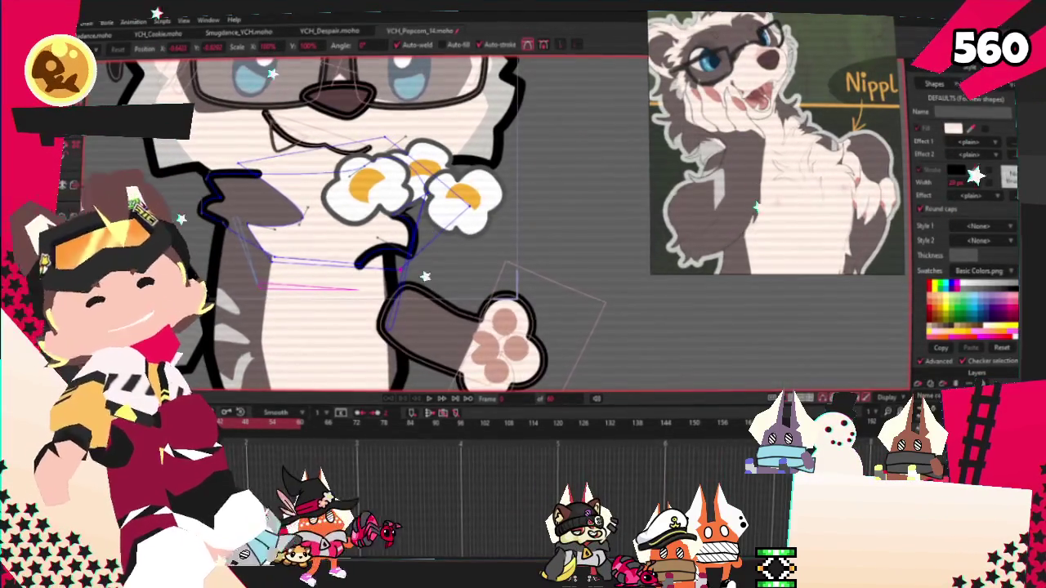
pyautogui.click(429, 400)
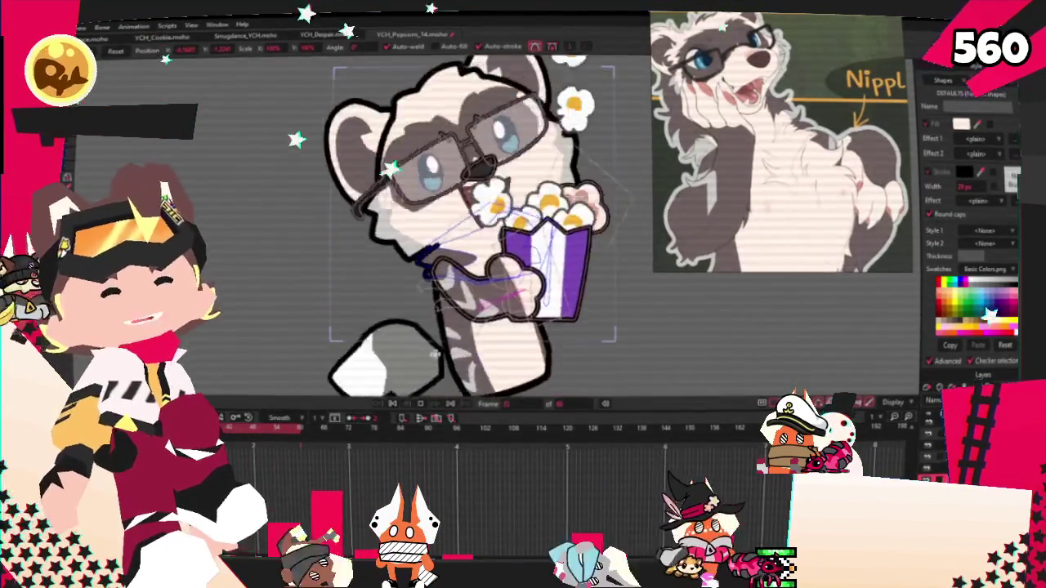
pyautogui.scroll(3, 474, 310)
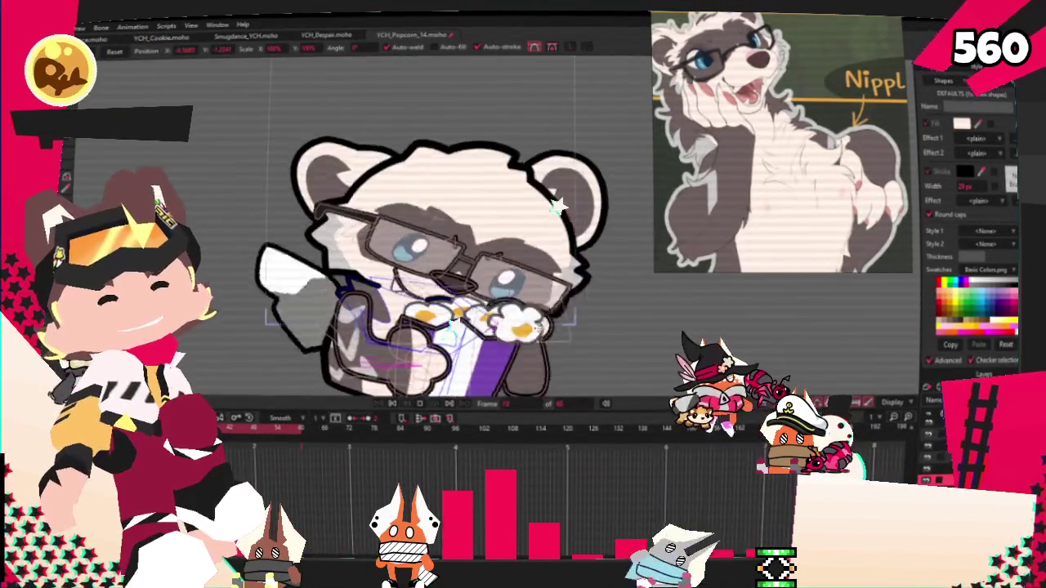
# Deselect all shapes, move to frame 72, and play the popcorn animation back.
pyautogui.scroll(3, 474, 311)
pyautogui.scroll(-1, 564, 323)
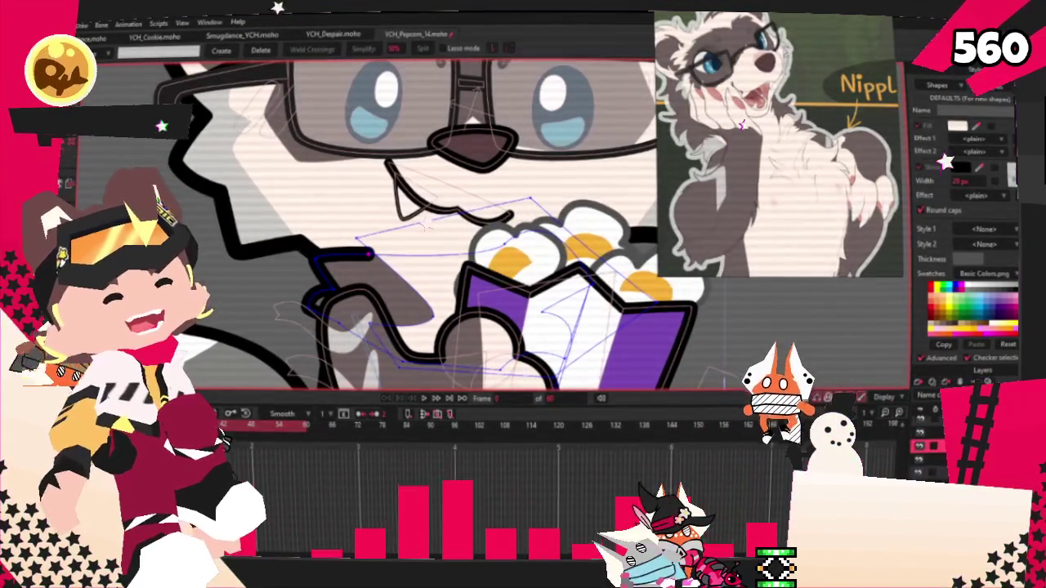
pyautogui.press('q')
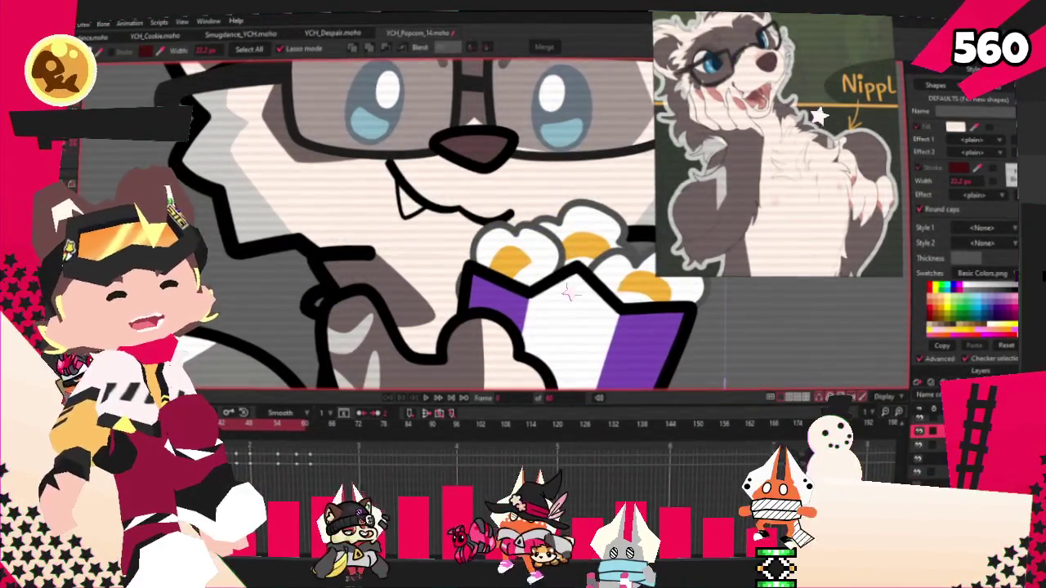
pyautogui.click(562, 345)
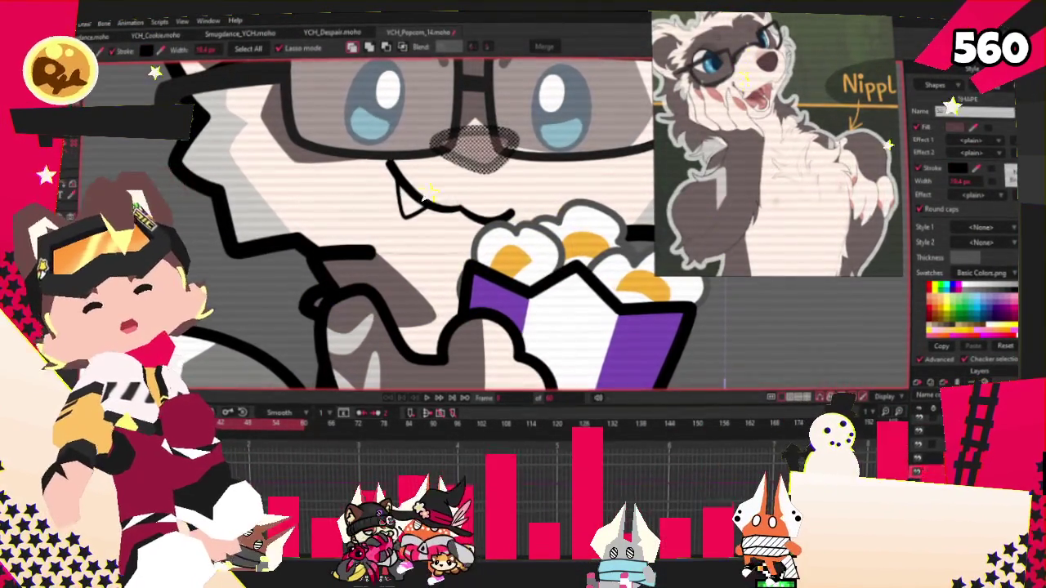
pyautogui.click(358, 423)
pyautogui.click(426, 398)
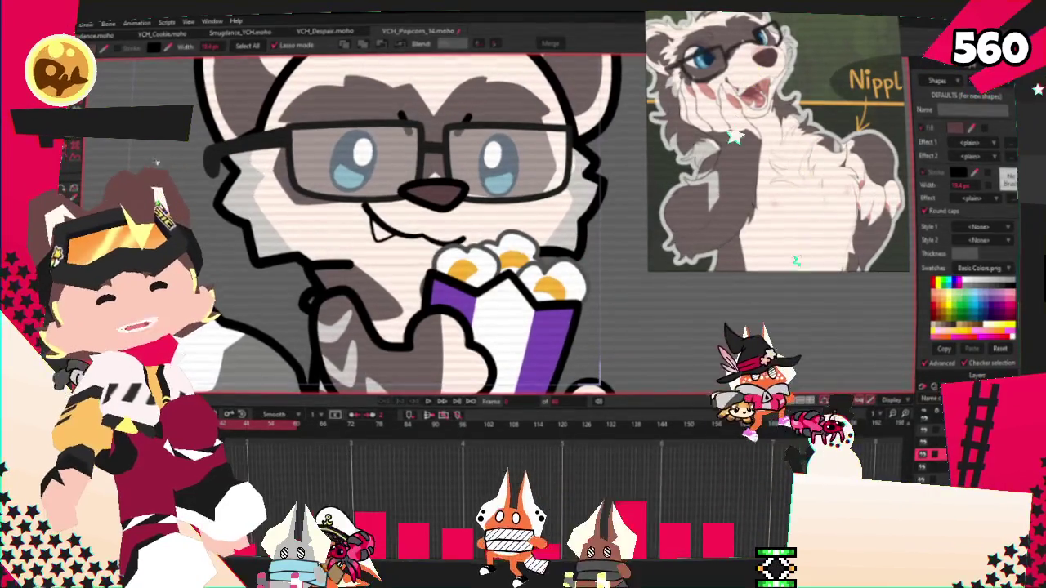
pyautogui.scroll(3, 349, 278)
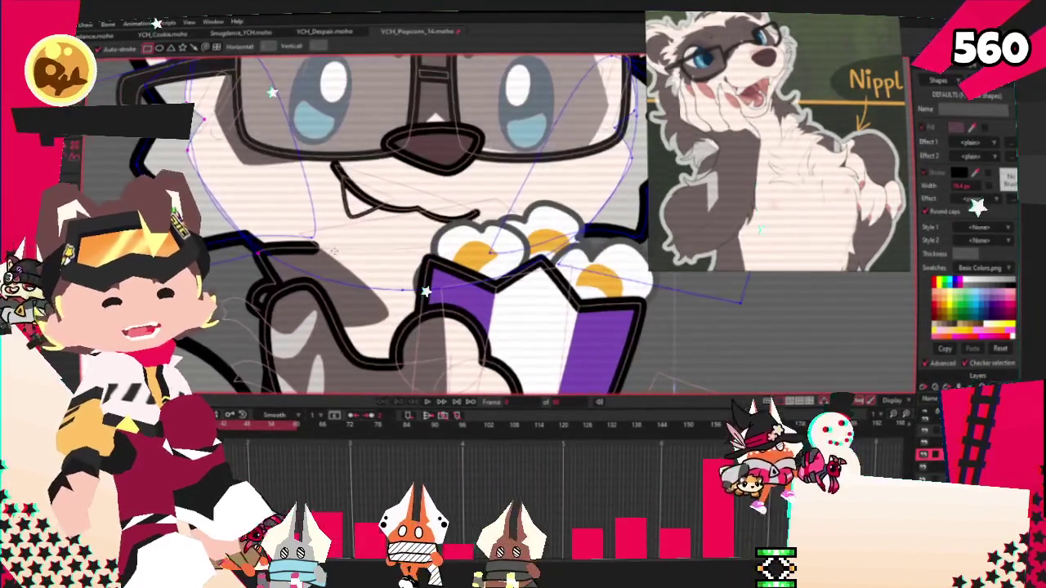
pyautogui.press('t')
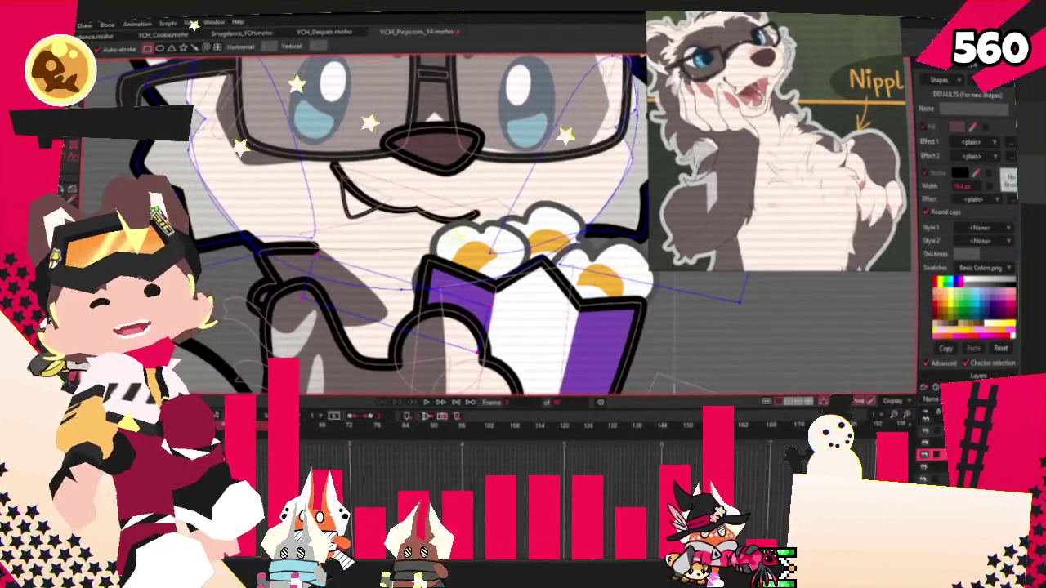
pyautogui.moveTo(350, 278); pyautogui.dragTo(553, 372)
pyautogui.click(506, 263)
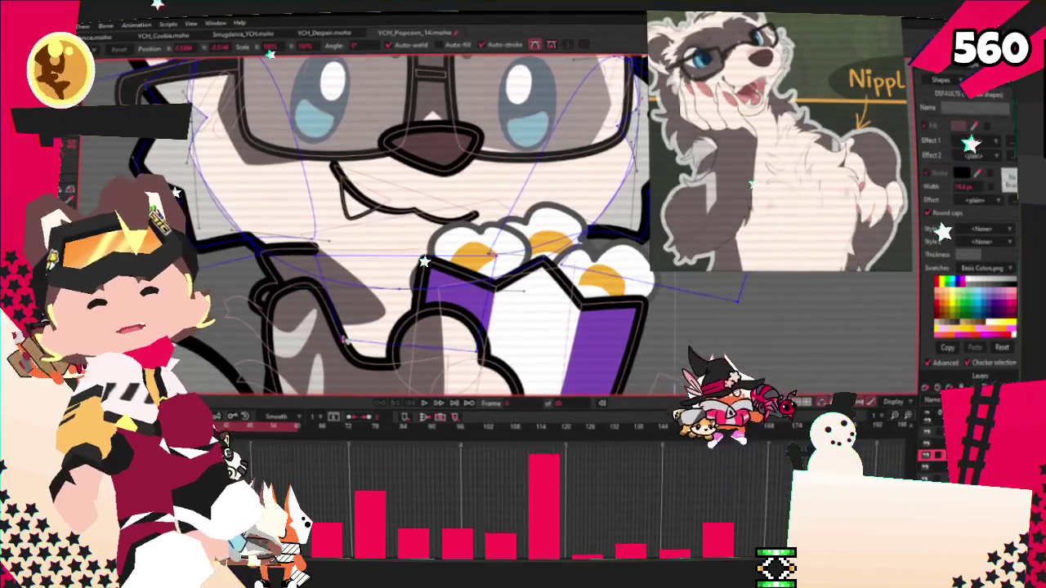
pyautogui.press('b')
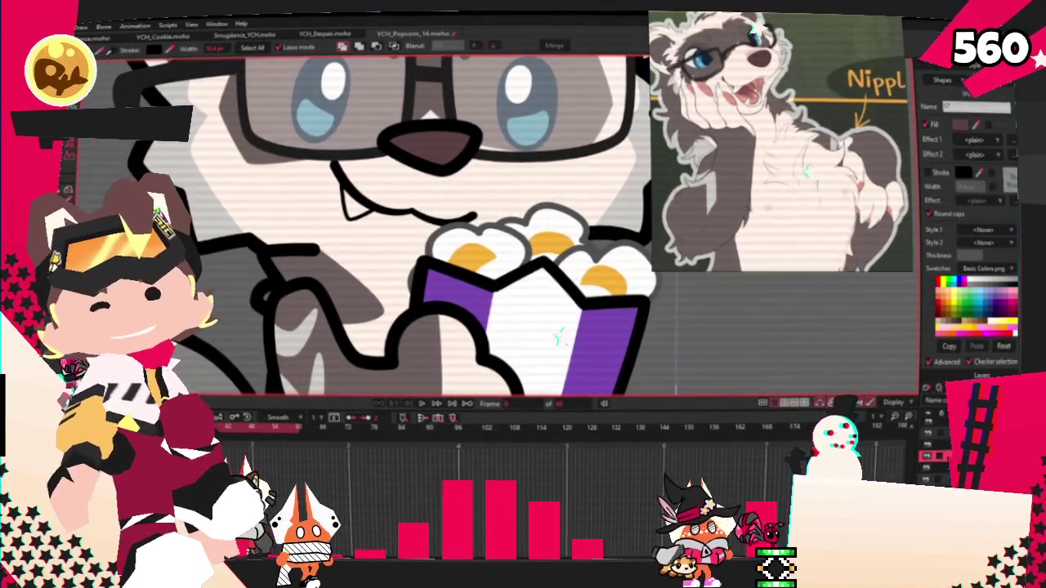
pyautogui.click(748, 364)
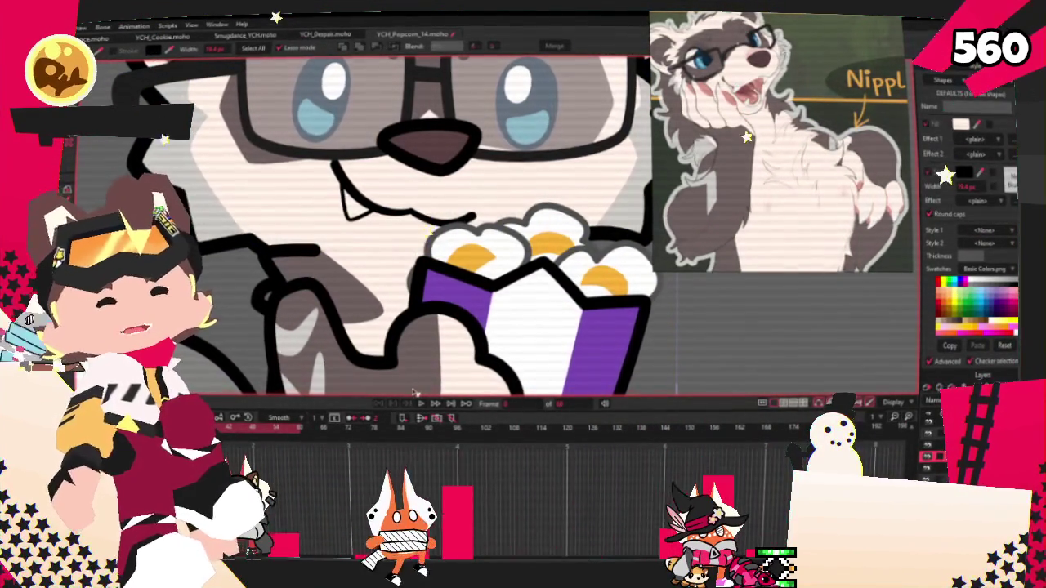
pyautogui.click(433, 404)
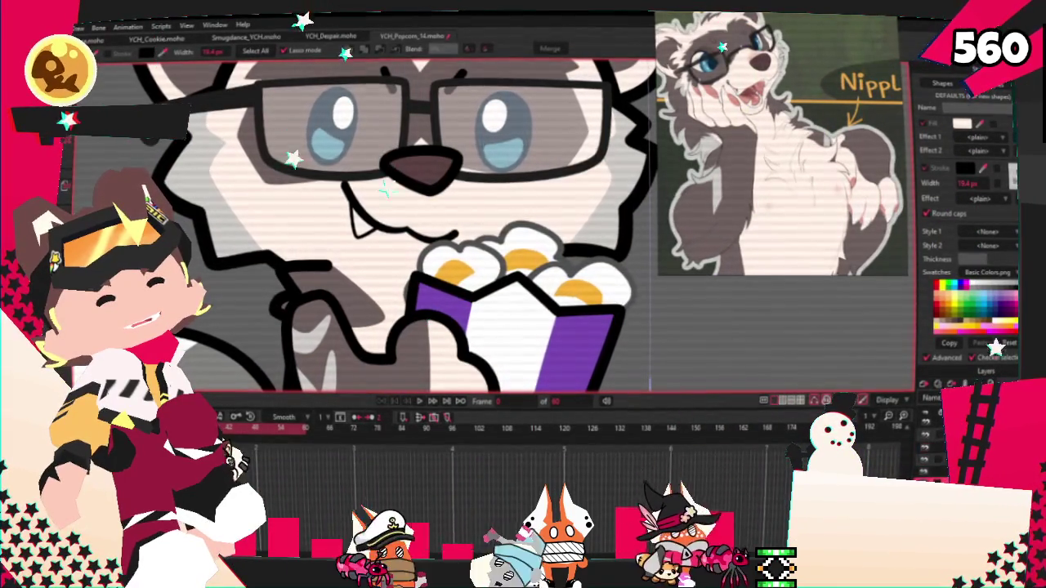
# Tweak the curvature of a point by the popcorn, then play the animation.
pyautogui.scroll(2, 384, 261)
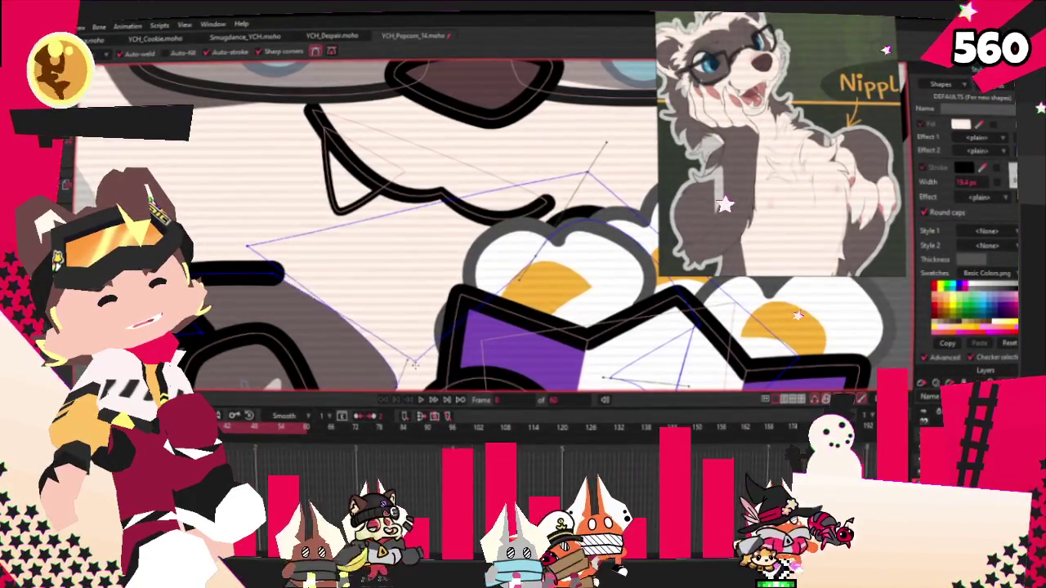
pyautogui.scroll(-1, 523, 243)
pyautogui.press('c')
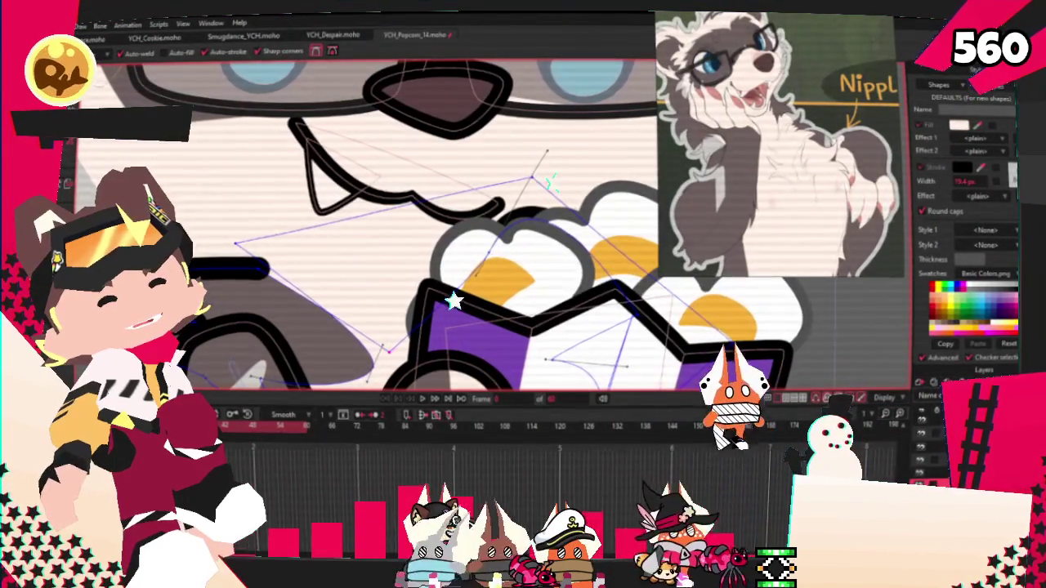
pyautogui.click(578, 234)
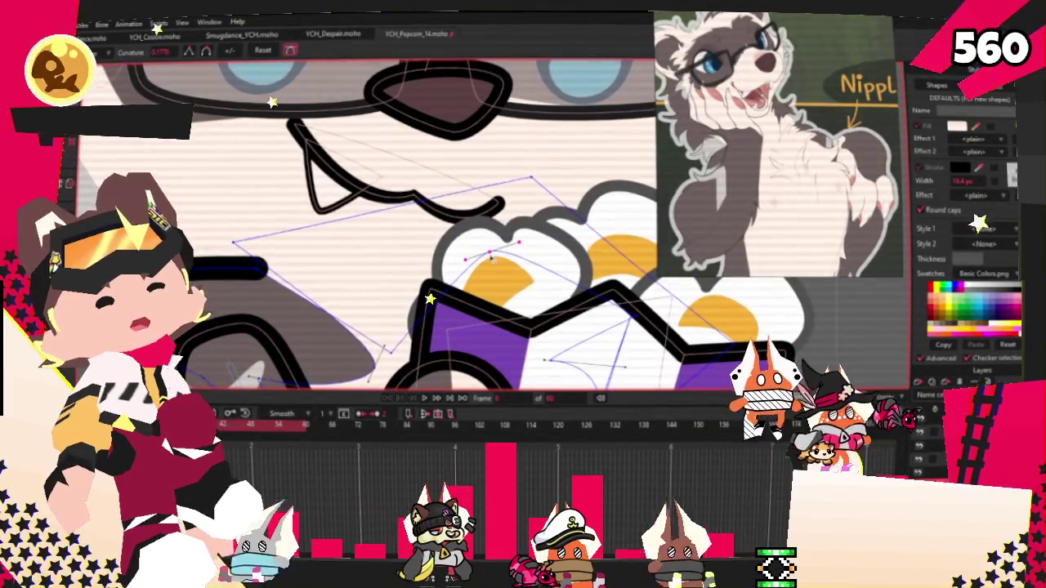
pyautogui.click(424, 399)
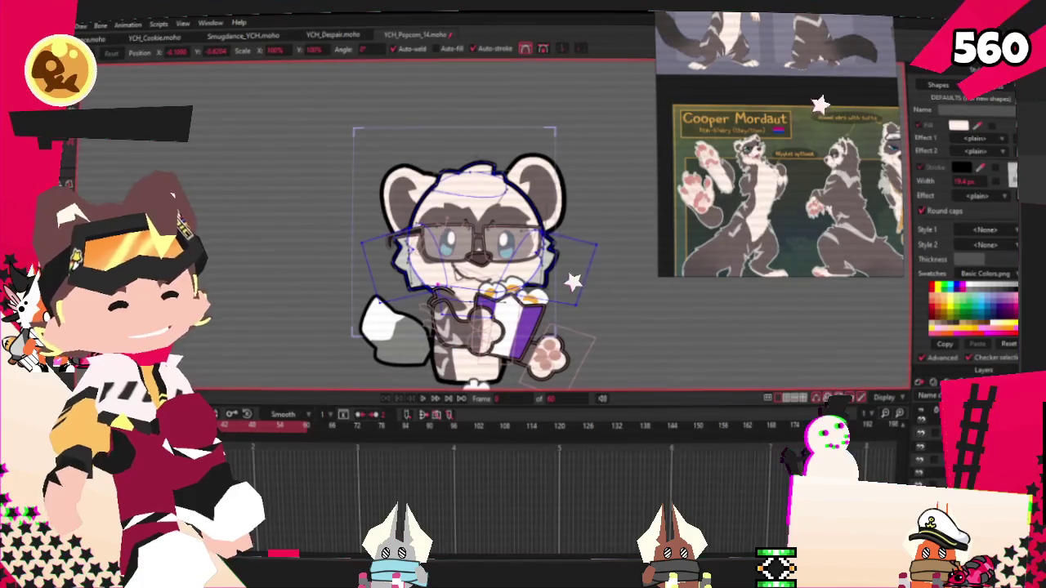
# Fill the tail outline as a grey shape, select its points, and replay to review it.
pyautogui.scroll(3, 478, 237)
pyautogui.press('g')
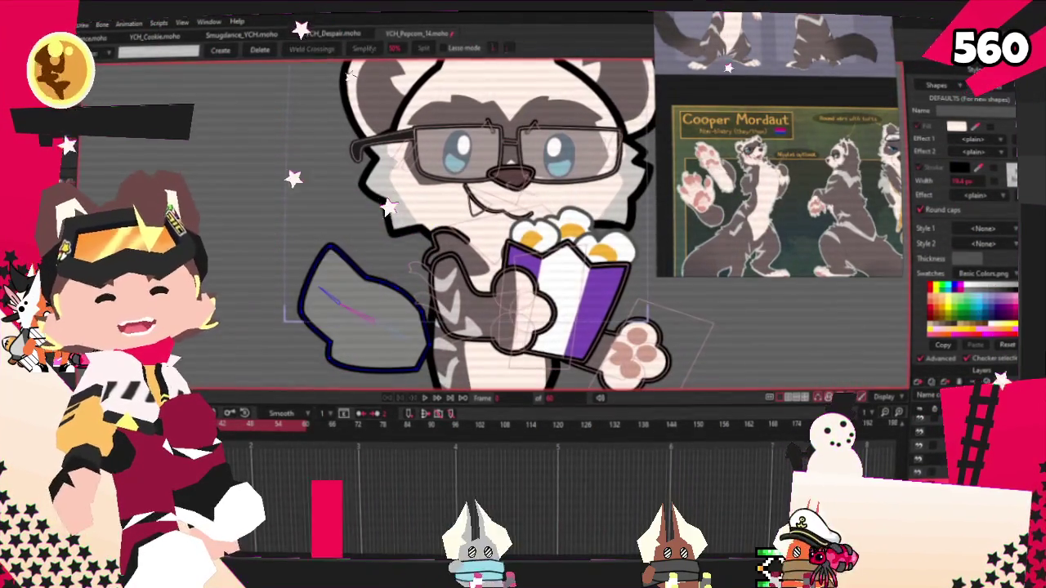
pyautogui.press('space')
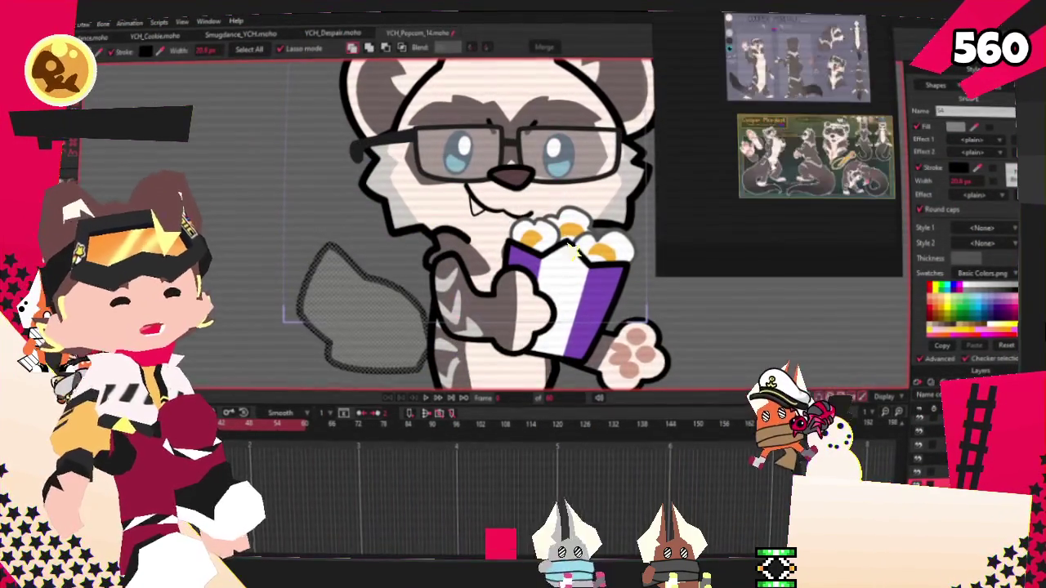
pyautogui.scroll(2, 724, 184)
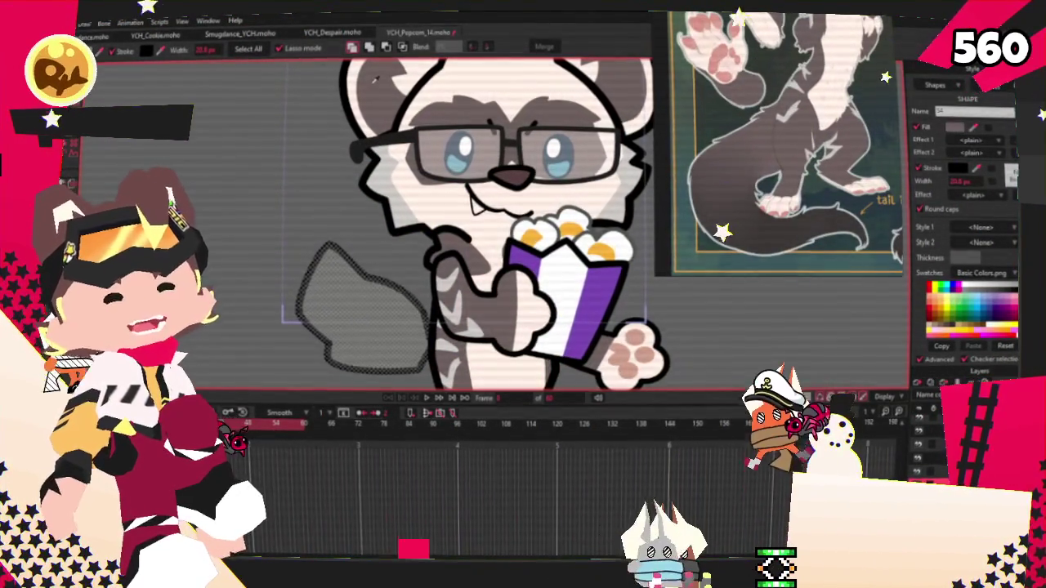
pyautogui.press('g')
pyautogui.moveTo(218, 196); pyautogui.dragTo(376, 312)
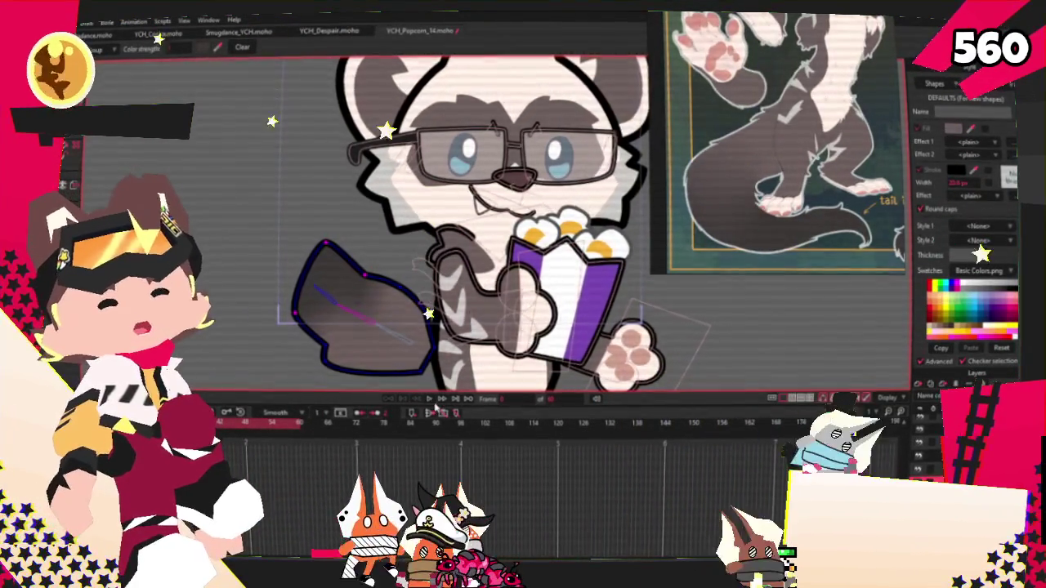
pyautogui.hotkey('ctrl', 'Right')
pyautogui.scroll(-3, 449, 246)
pyautogui.scroll(-2, 826, 114)
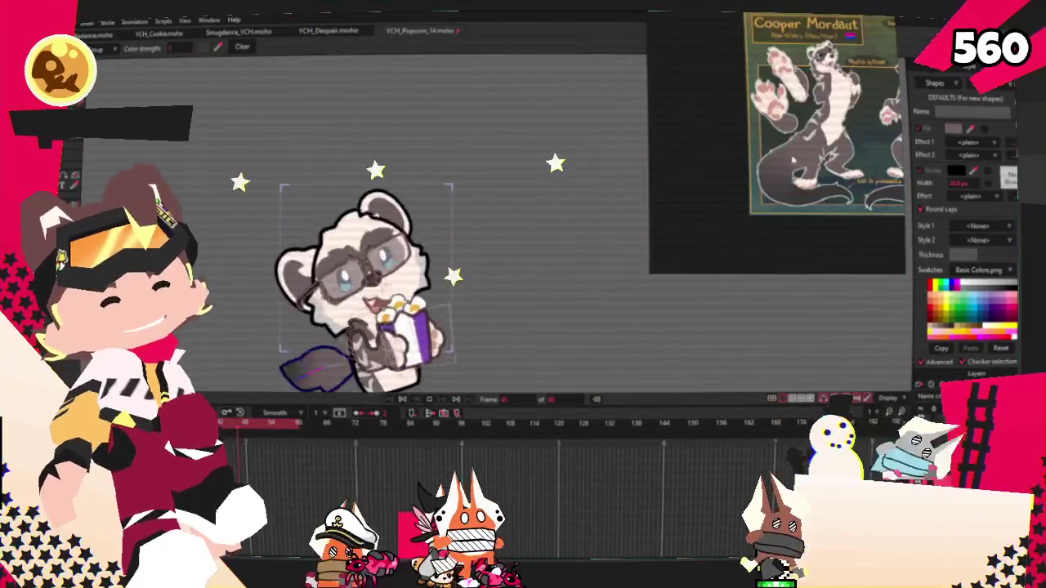
pyautogui.click(402, 399)
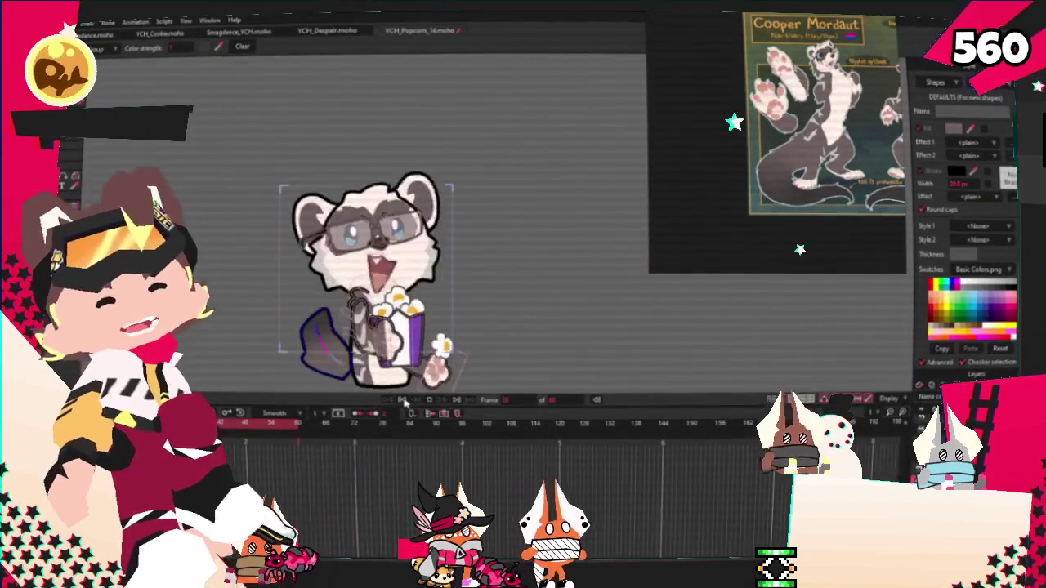
pyautogui.scroll(5, 368, 383)
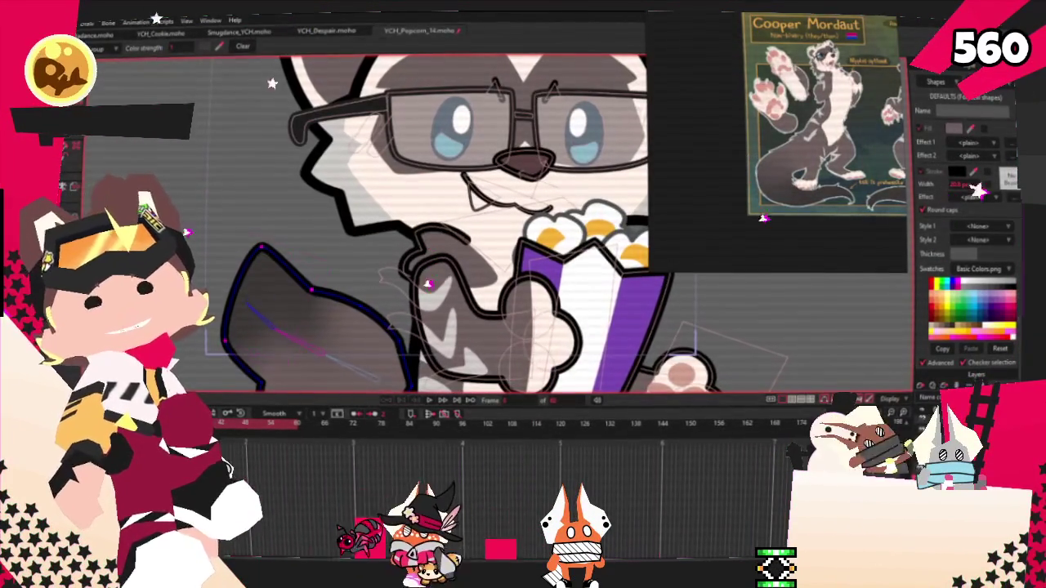
# Drag the tail's upper point further out to the left.
pyautogui.press('t')
pyautogui.moveTo(261, 249); pyautogui.dragTo(207, 256)
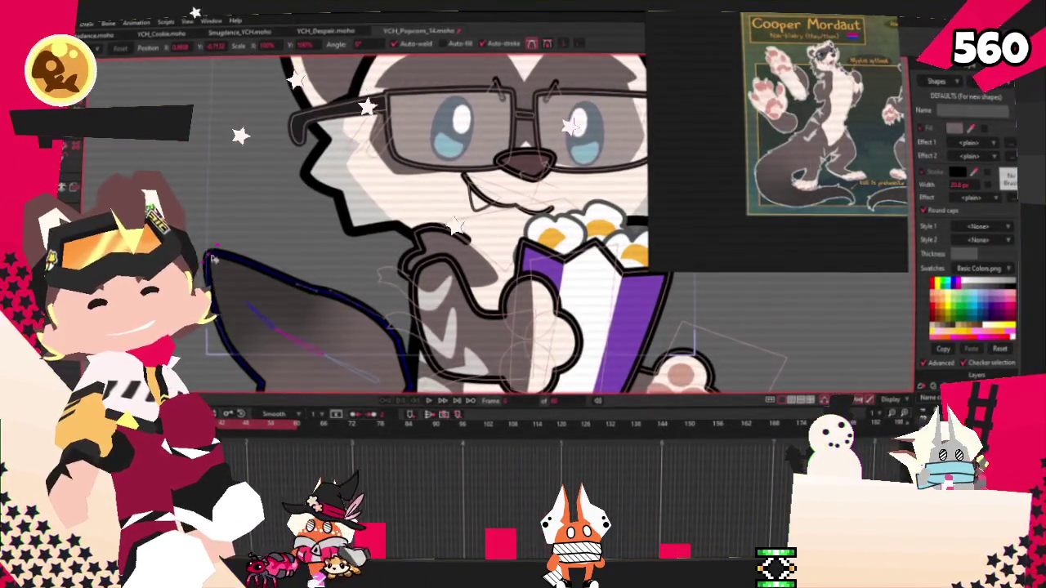
pyautogui.scroll(-1, 311, 384)
pyautogui.scroll(-3, 353, 304)
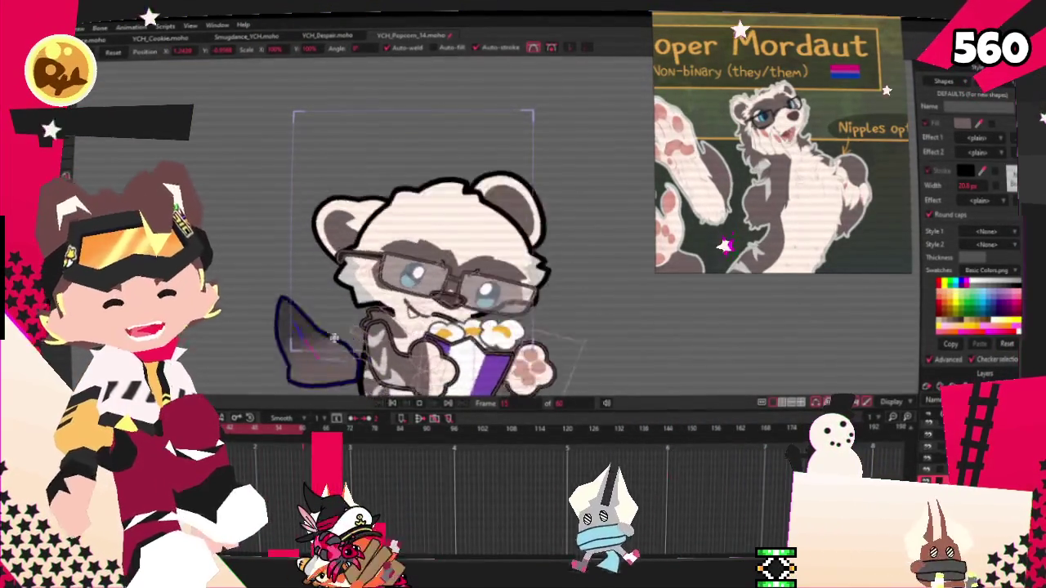
# Stop playback, then open and close the animation preview from the File menu.
pyautogui.click(397, 404)
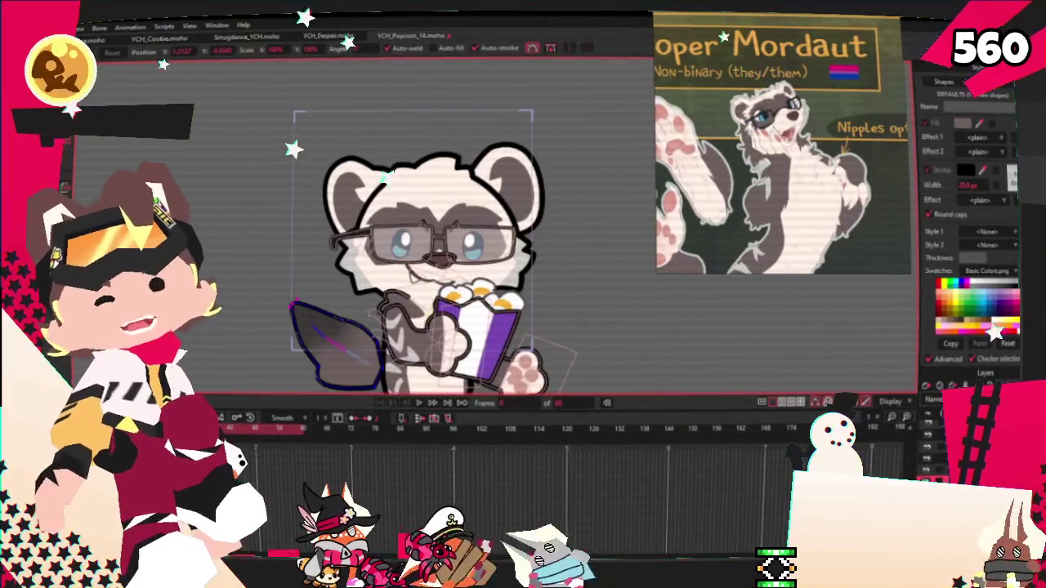
pyautogui.hotkey('alt', 'f')
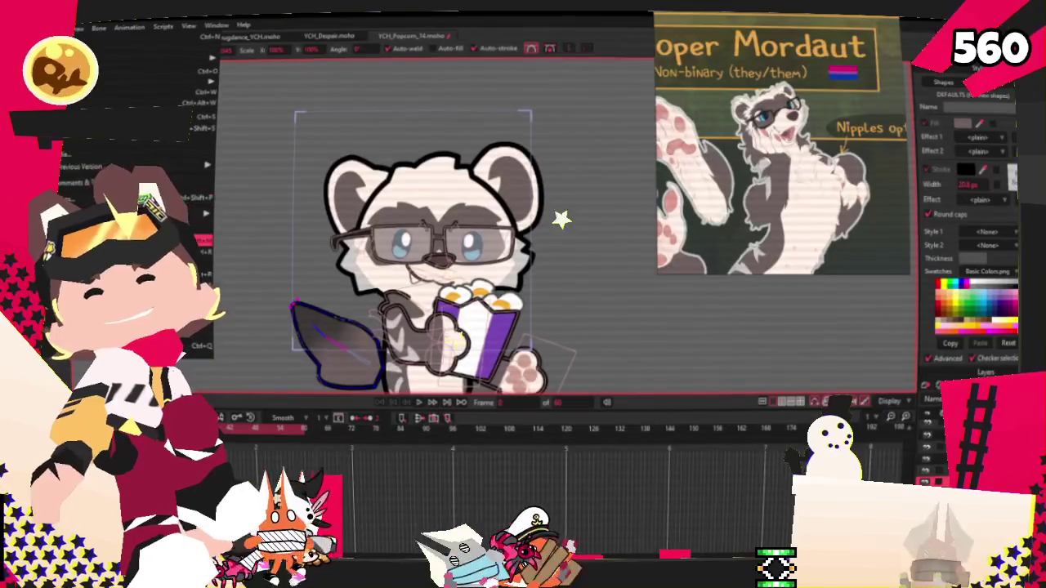
pyautogui.click(233, 110)
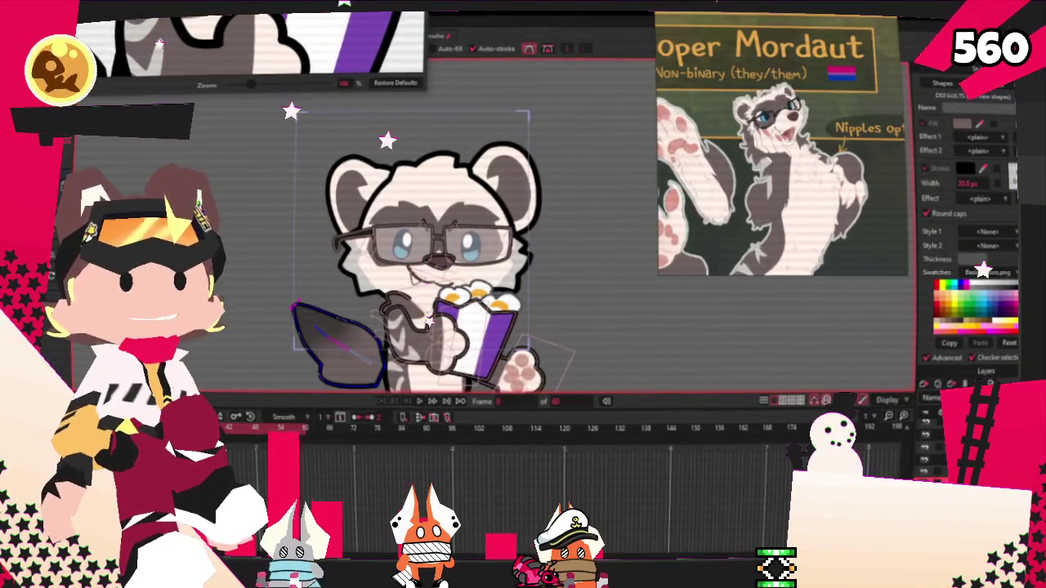
pyautogui.press('Escape')
pyautogui.hotkey('alt', 'f')
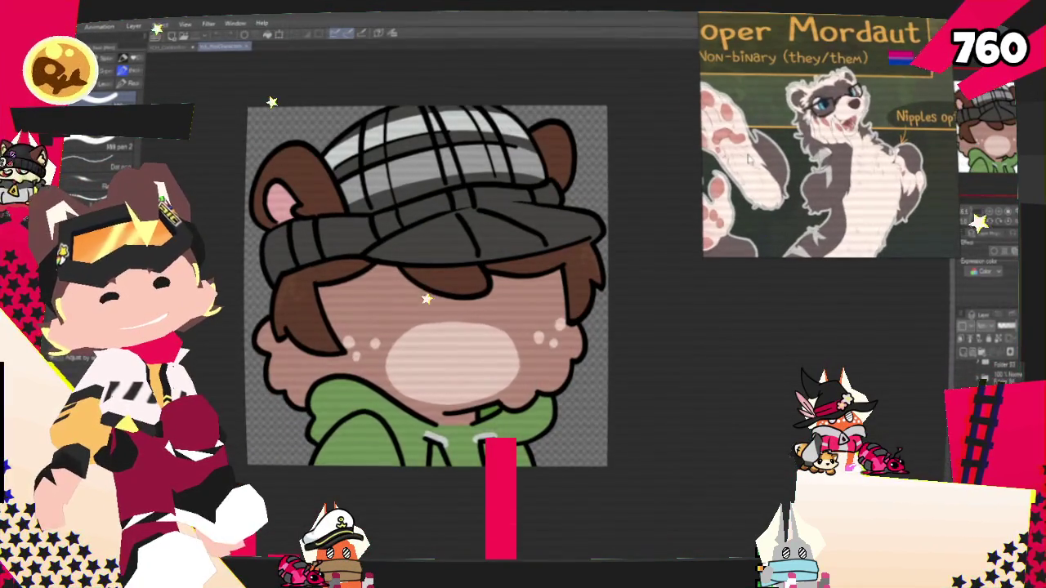
# Widen the reference image window to frame the ferret.
pyautogui.moveTo(704, 152); pyautogui.dragTo(750, 152)
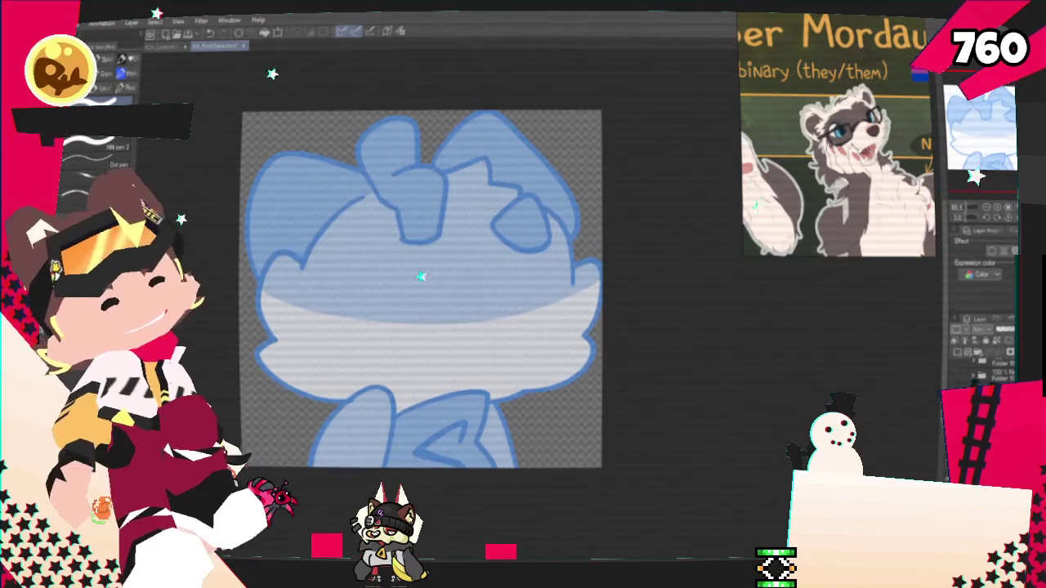
# Pencil a hooked hair line at the top, the left side of the head and the chin curve.
pyautogui.moveTo(620, 235); pyautogui.dragTo(596, 219)
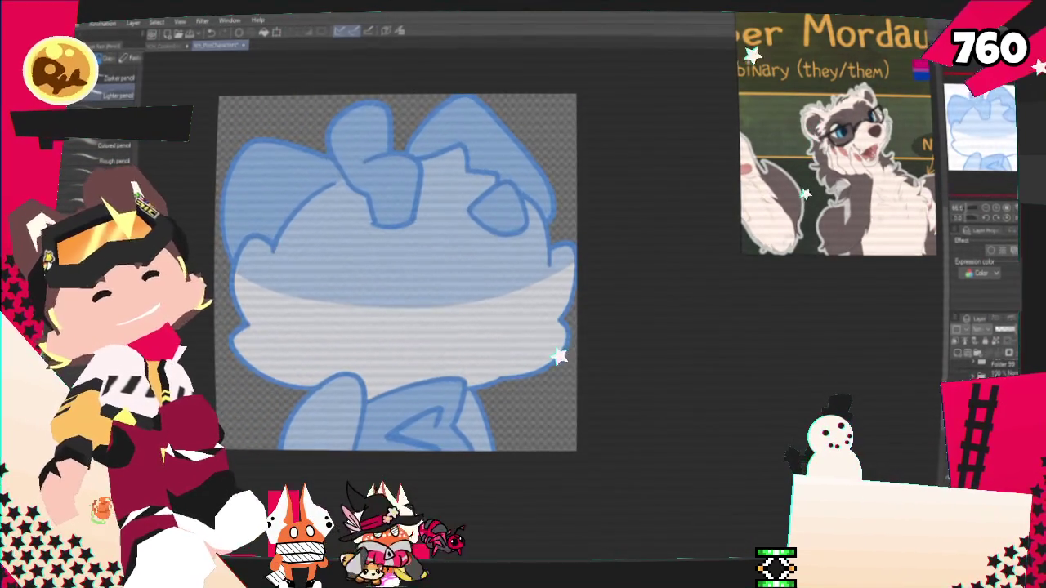
pyautogui.moveTo(397, 272)
pyautogui.mouseDown()
pyautogui.moveTo(428, 256)
pyautogui.moveTo(420, 287)
pyautogui.mouseUp()
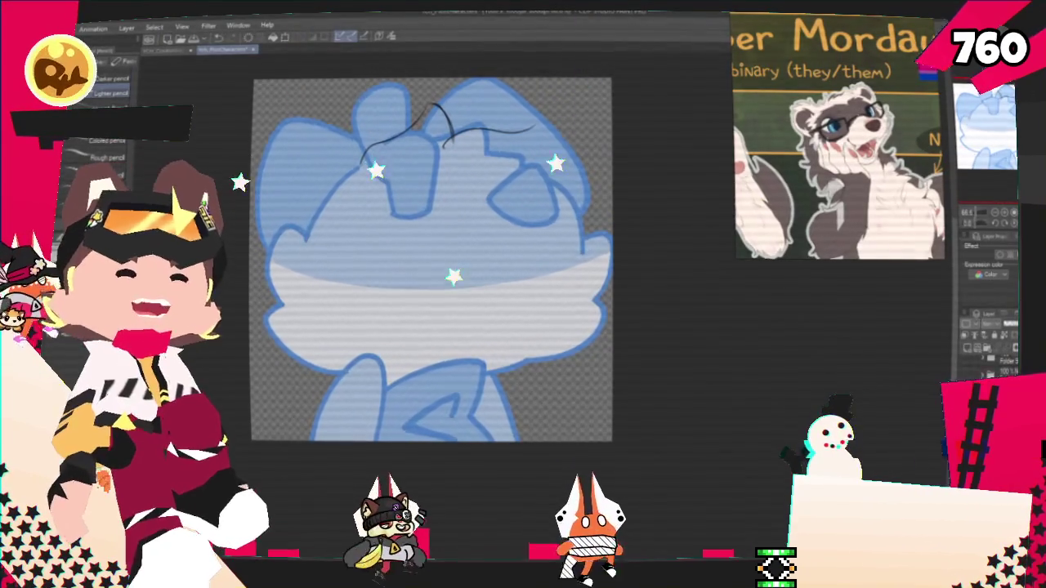
pyautogui.moveTo(532, 130); pyautogui.dragTo(537, 160)
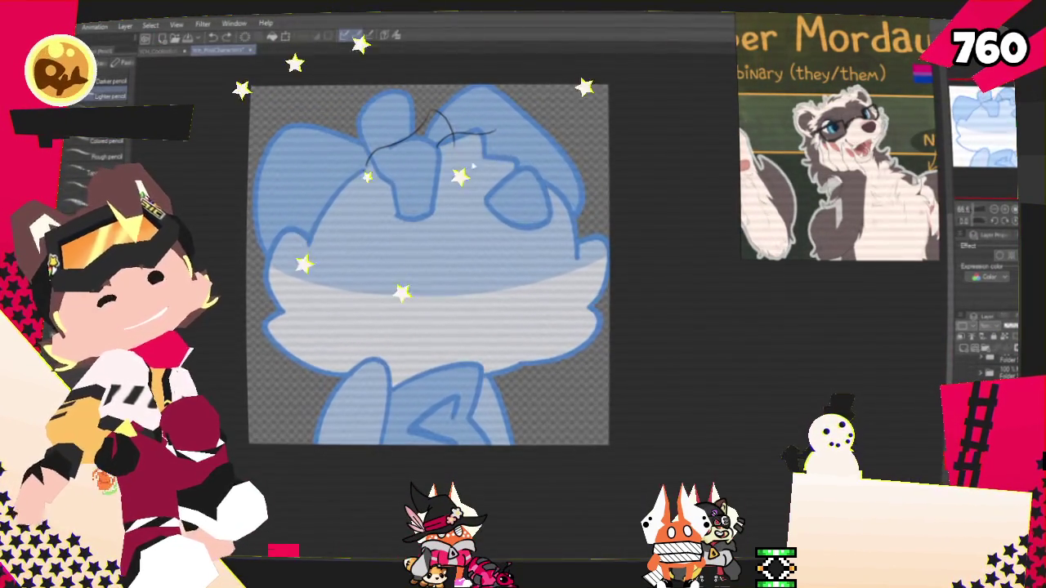
pyautogui.moveTo(364, 168); pyautogui.dragTo(292, 302)
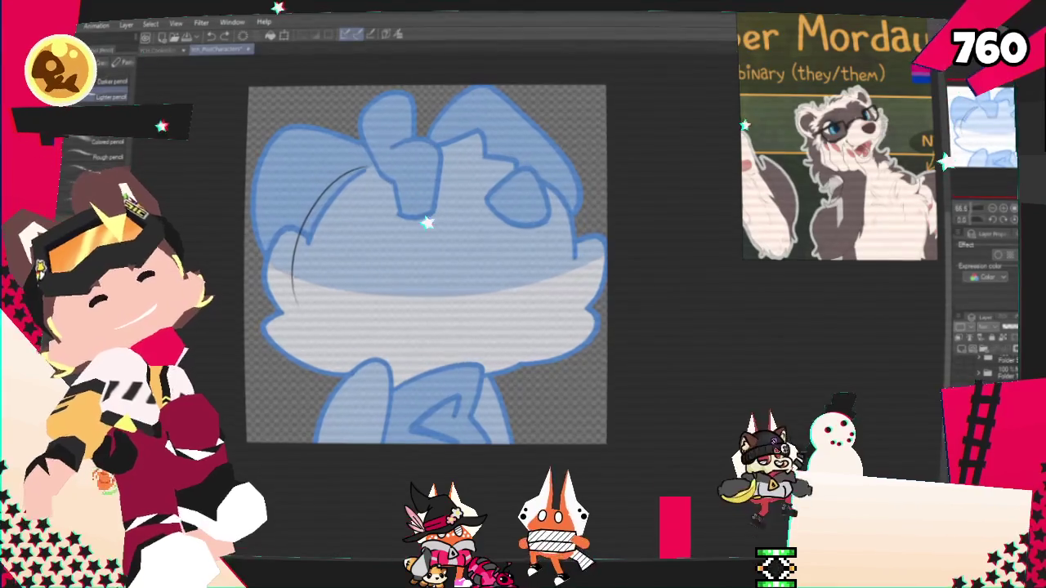
pyautogui.moveTo(313, 343); pyautogui.dragTo(523, 360)
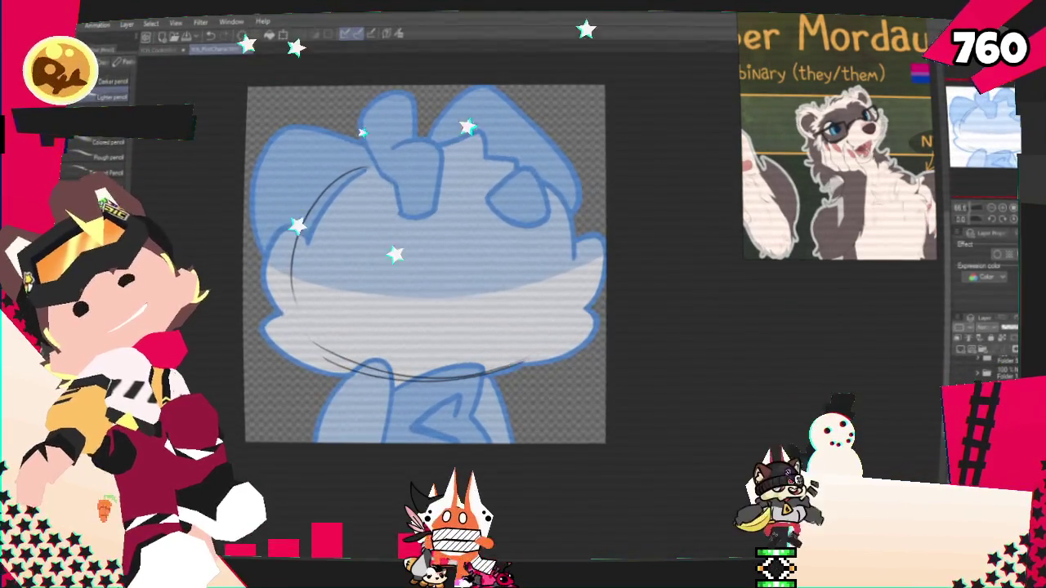
# Add the right side, top arc and a hair tuft, redoing the top-right extension.
pyautogui.moveTo(566, 208); pyautogui.dragTo(578, 335)
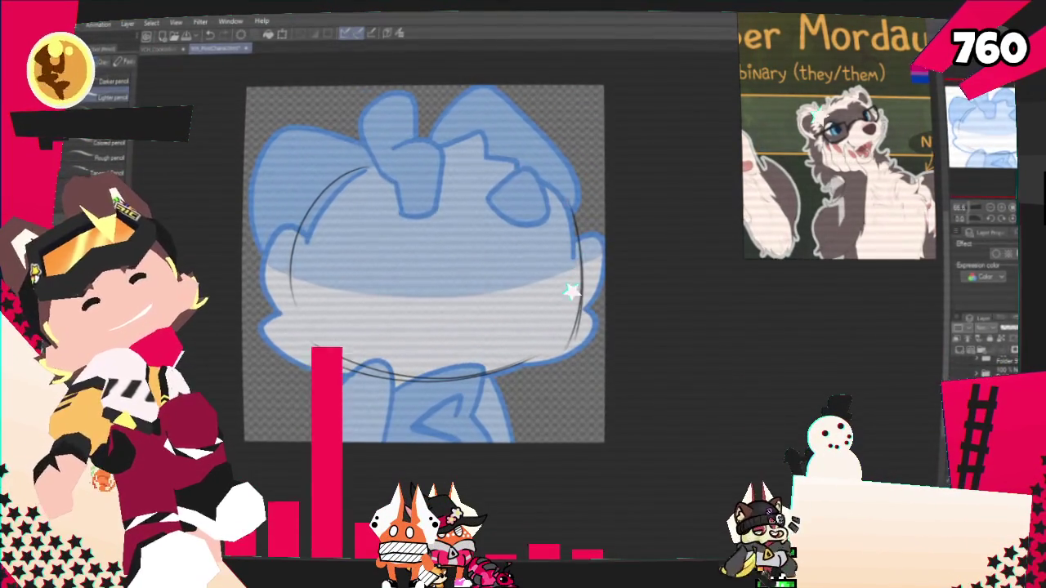
pyautogui.moveTo(344, 176); pyautogui.dragTo(572, 209)
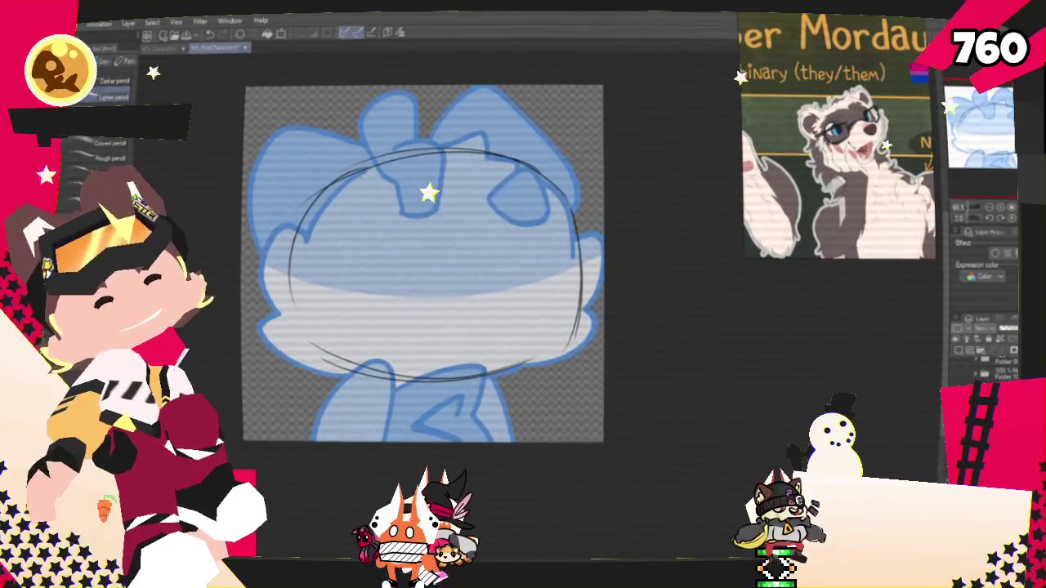
pyautogui.moveTo(364, 171)
pyautogui.mouseDown()
pyautogui.moveTo(417, 121)
pyautogui.moveTo(498, 143)
pyautogui.mouseUp()
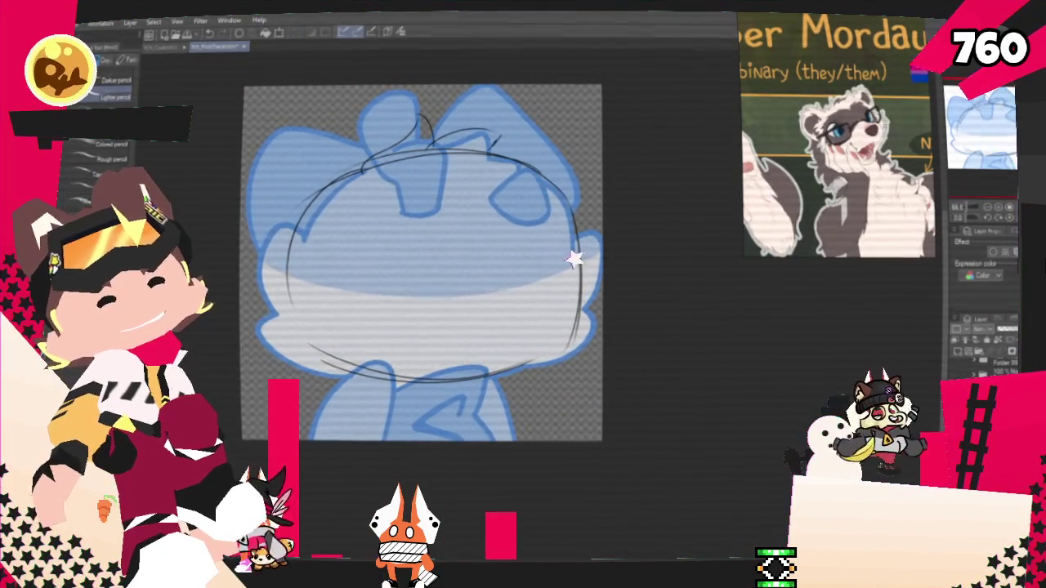
pyautogui.hotkey('ctrl', 'z')
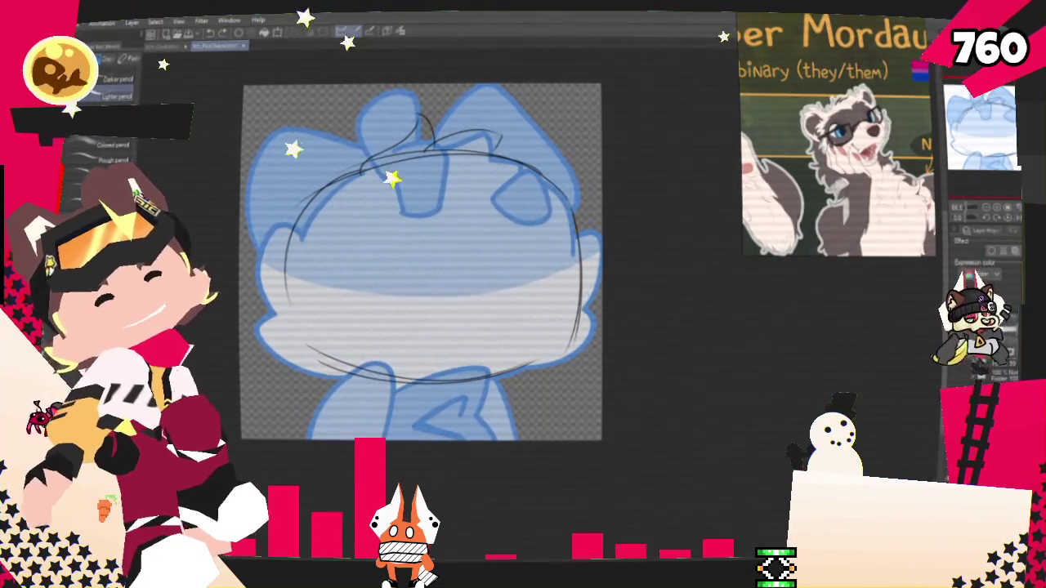
pyautogui.moveTo(491, 133); pyautogui.dragTo(535, 171)
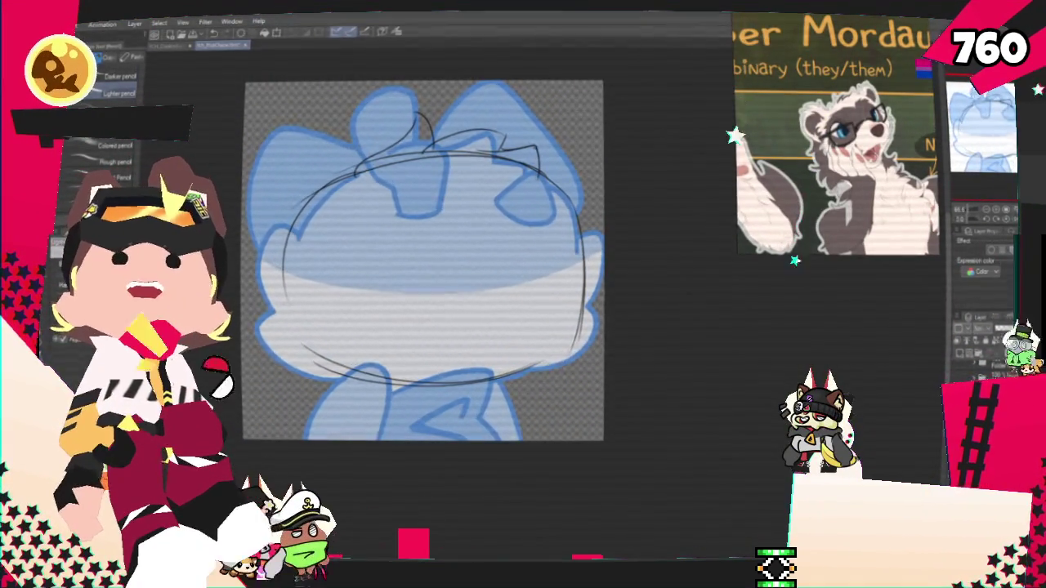
pyautogui.hotkey('alt', 'Tab')
pyautogui.moveTo(490, 270)
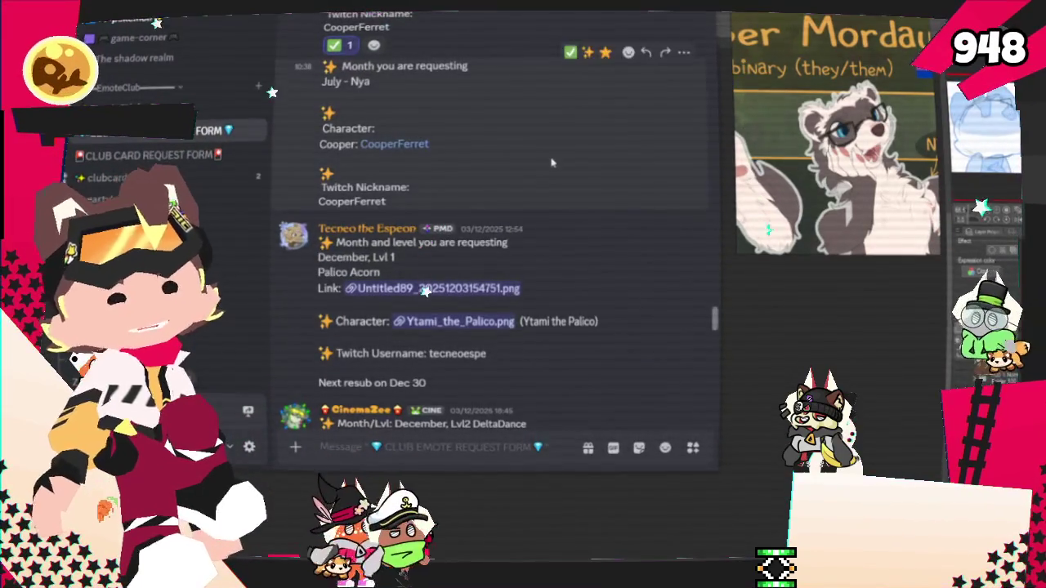
# Scroll down the Discord club emote request channel to the latest purple gummy bear request.
pyautogui.scroll(-3, 541, 269)
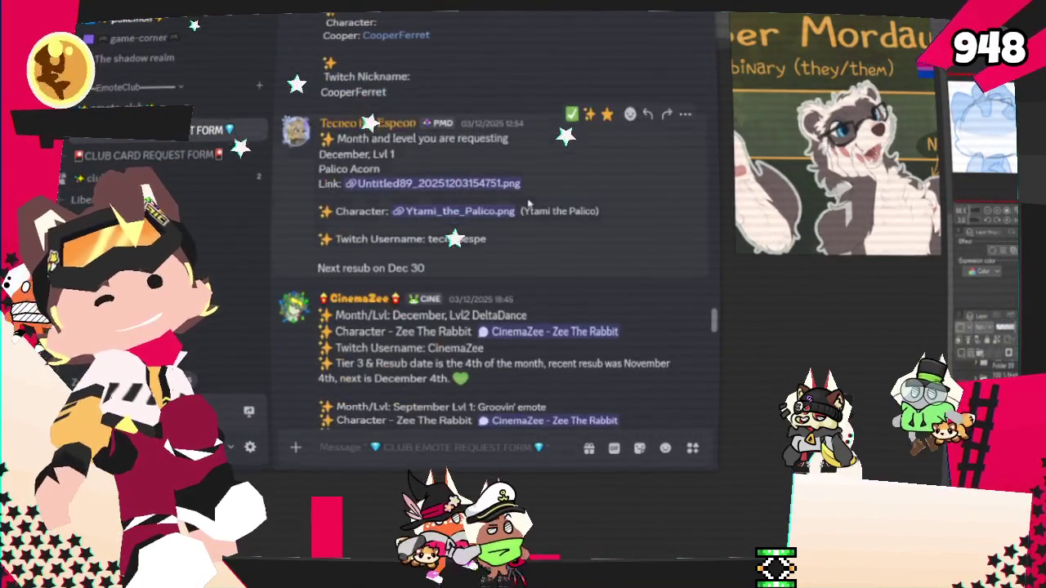
pyautogui.scroll(-1, 506, 275)
pyautogui.scroll(-4, 487, 279)
pyautogui.scroll(-3, 482, 269)
pyautogui.scroll(-2, 474, 196)
pyautogui.scroll(-2, 471, 187)
pyautogui.scroll(-1, 472, 182)
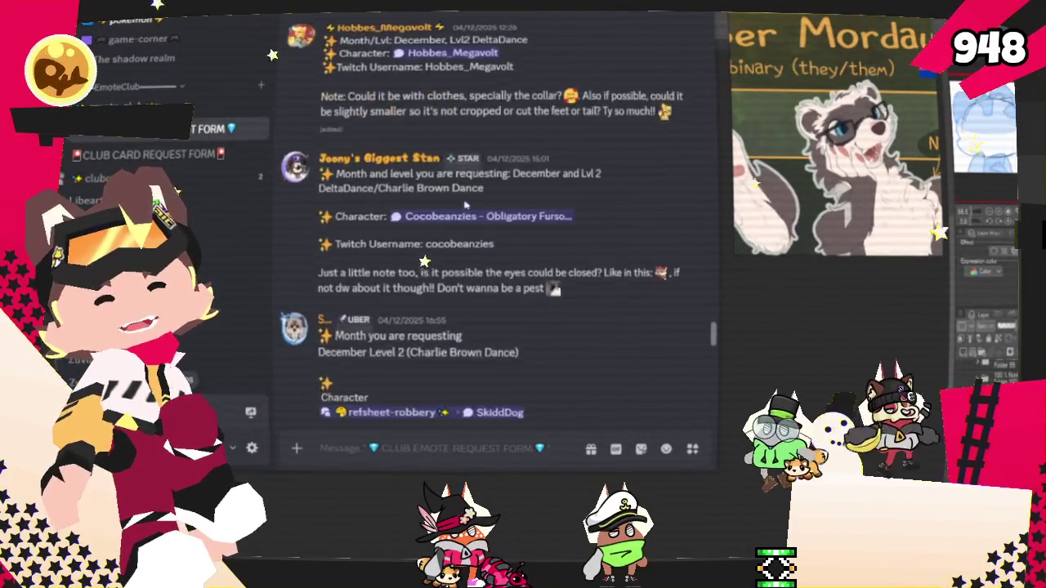
pyautogui.scroll(-4, 472, 175)
pyautogui.scroll(-1, 472, 169)
pyautogui.scroll(-2, 471, 167)
pyautogui.scroll(-4, 458, 155)
pyautogui.scroll(-5, 433, 131)
pyautogui.scroll(-1, 409, 111)
pyautogui.scroll(-5, 405, 123)
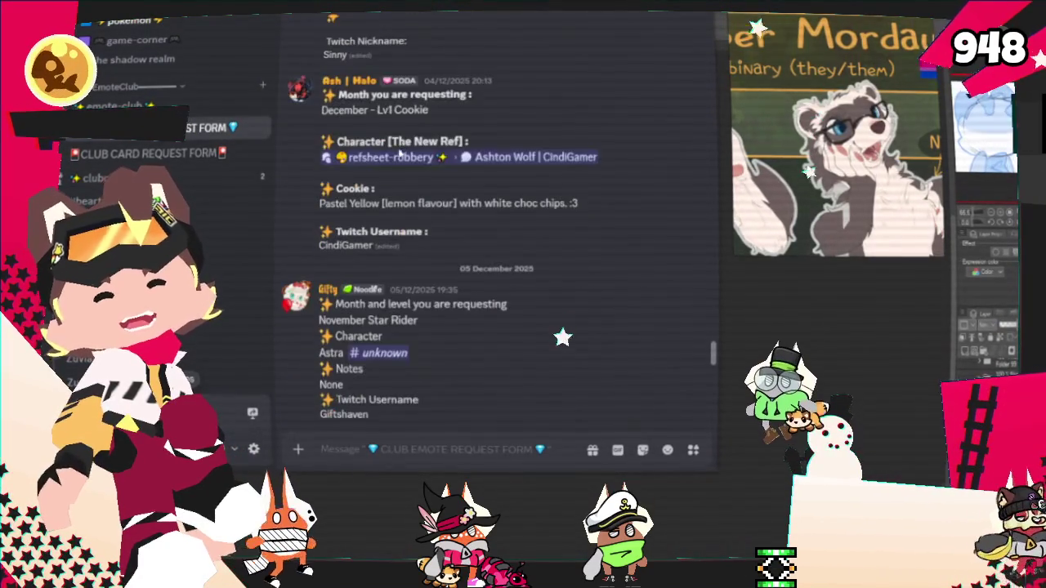
pyautogui.scroll(-4, 392, 160)
pyautogui.scroll(-3, 389, 167)
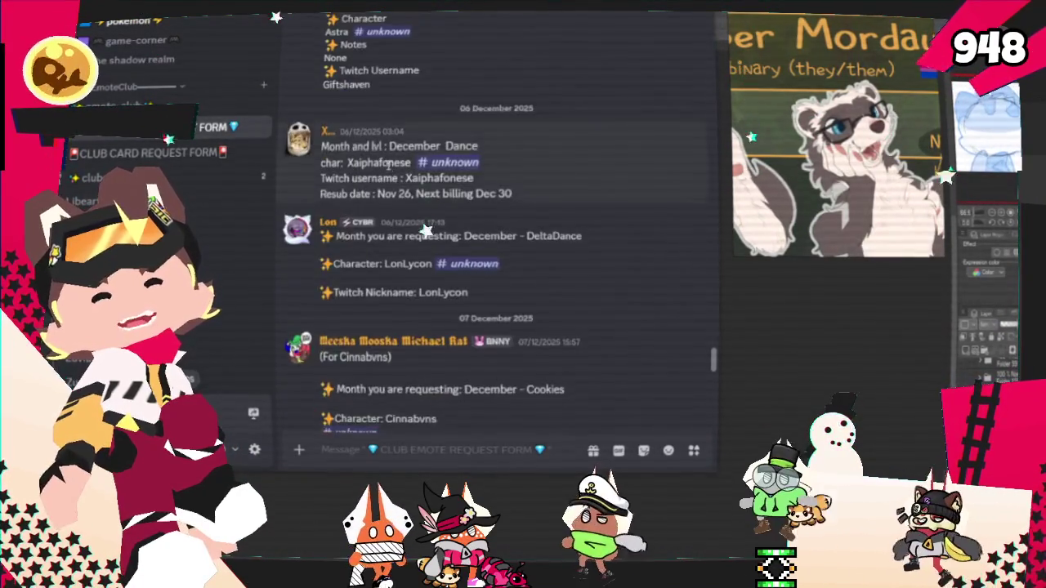
pyautogui.scroll(-3, 389, 168)
pyautogui.scroll(-3, 389, 167)
pyautogui.scroll(-4, 389, 167)
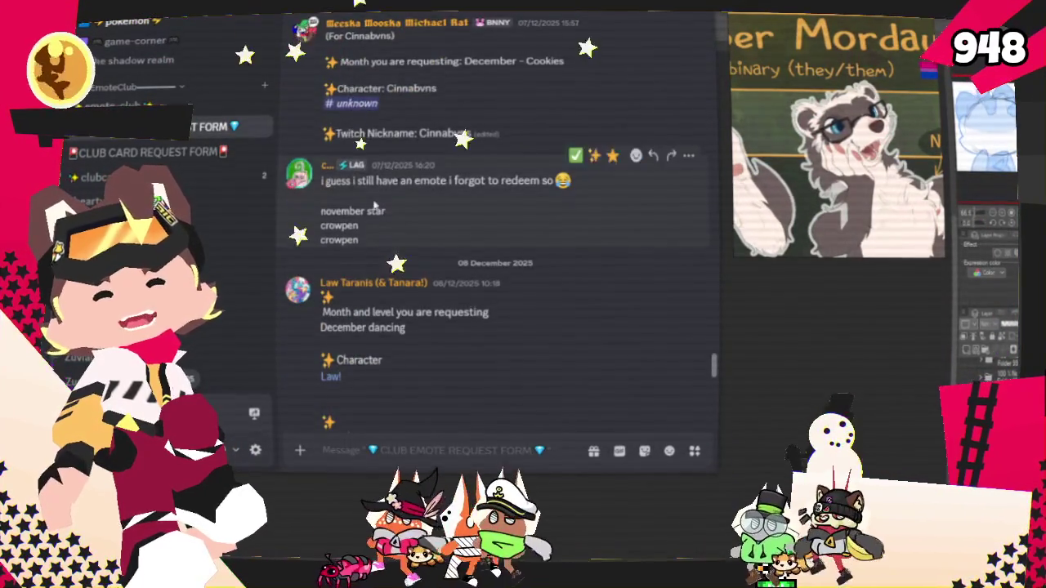
pyautogui.scroll(-5, 388, 169)
pyautogui.scroll(-1, 384, 179)
pyautogui.scroll(-3, 376, 199)
pyautogui.scroll(-1, 374, 199)
pyautogui.scroll(-4, 384, 180)
pyautogui.scroll(-1, 393, 164)
pyautogui.scroll(-4, 398, 151)
pyautogui.scroll(-3, 398, 151)
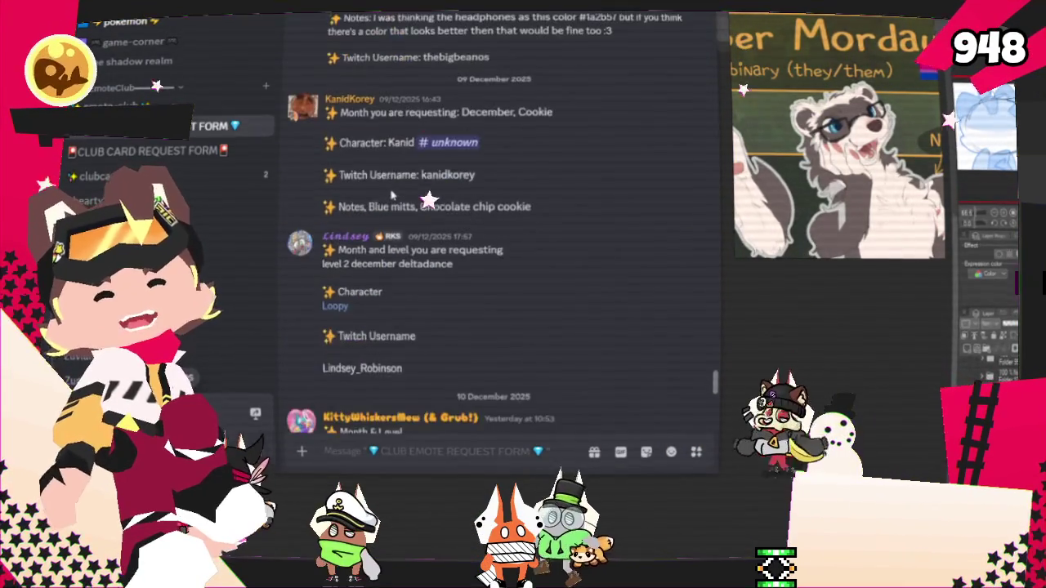
pyautogui.scroll(-5, 421, 233)
pyautogui.scroll(-3, 376, 254)
pyautogui.scroll(-3, 376, 258)
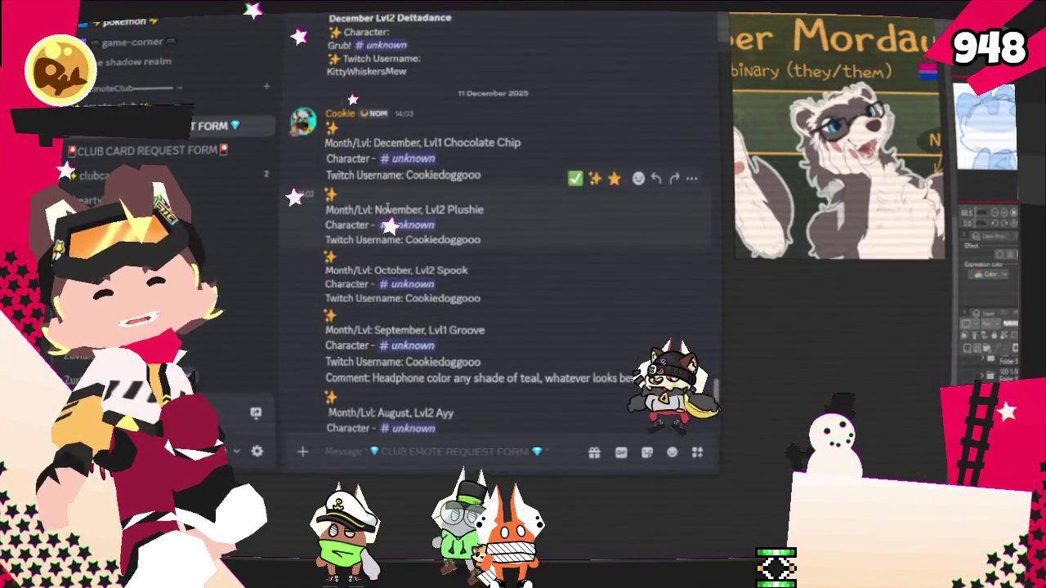
pyautogui.scroll(-3, 386, 184)
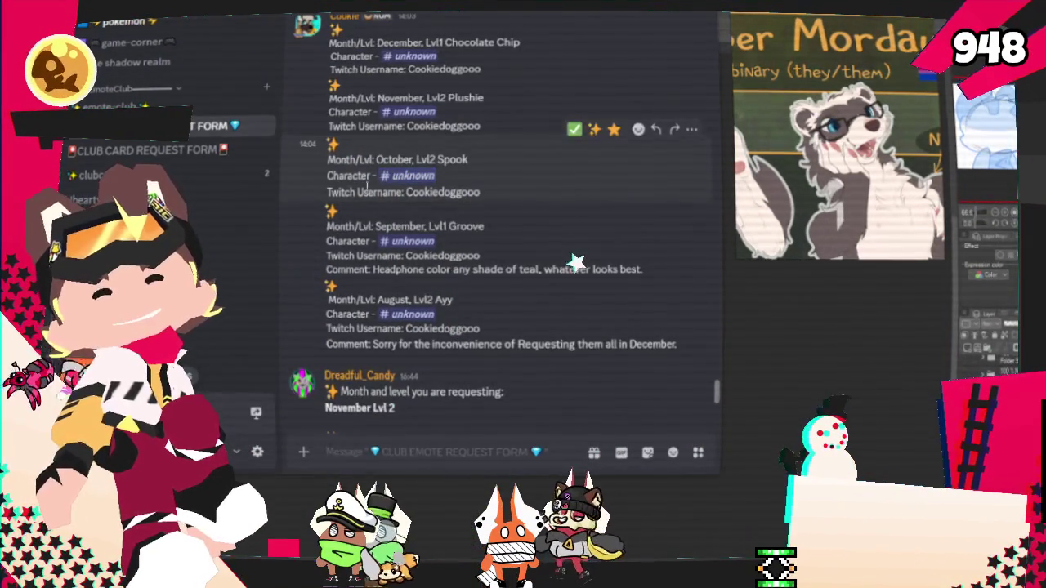
pyautogui.scroll(-3, 352, 302)
pyautogui.scroll(-4, 352, 314)
pyautogui.scroll(-5, 356, 294)
pyautogui.scroll(-3, 352, 303)
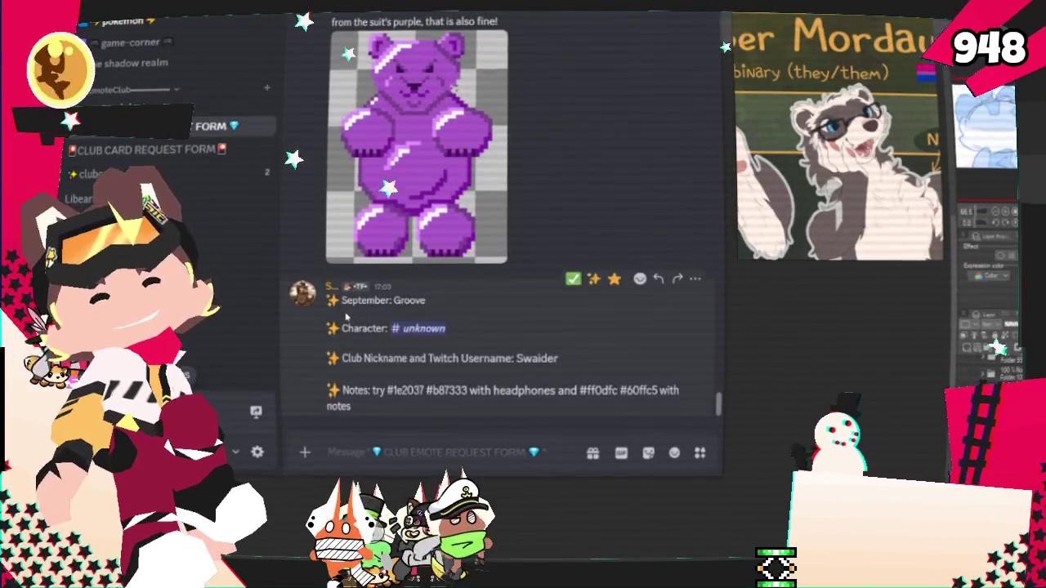
pyautogui.hotkey('alt', 'Tab')
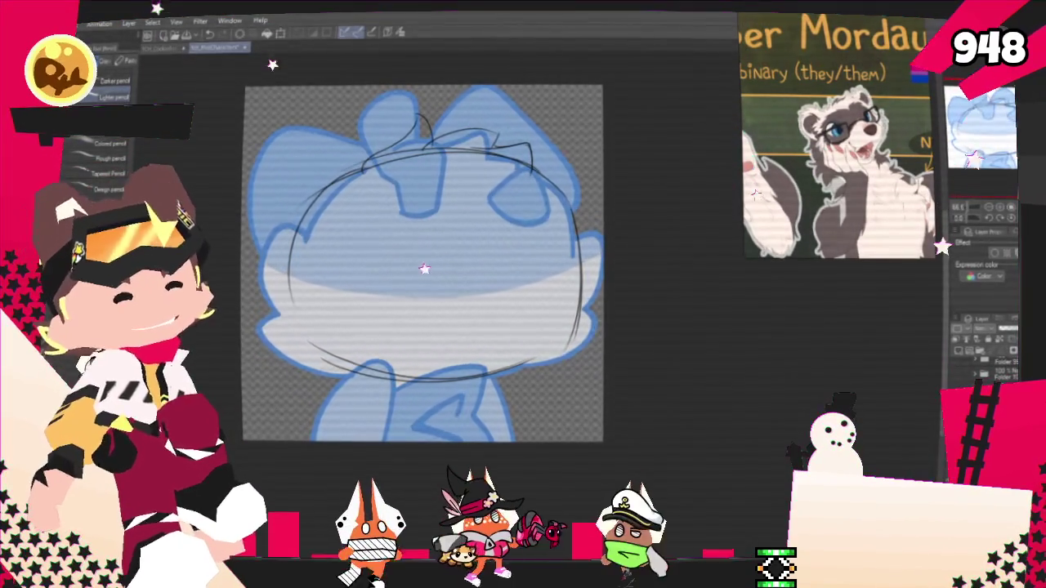
# Pencil the curve of the top-right ear and the right side of the head.
pyautogui.moveTo(428, 309); pyautogui.dragTo(529, 322)
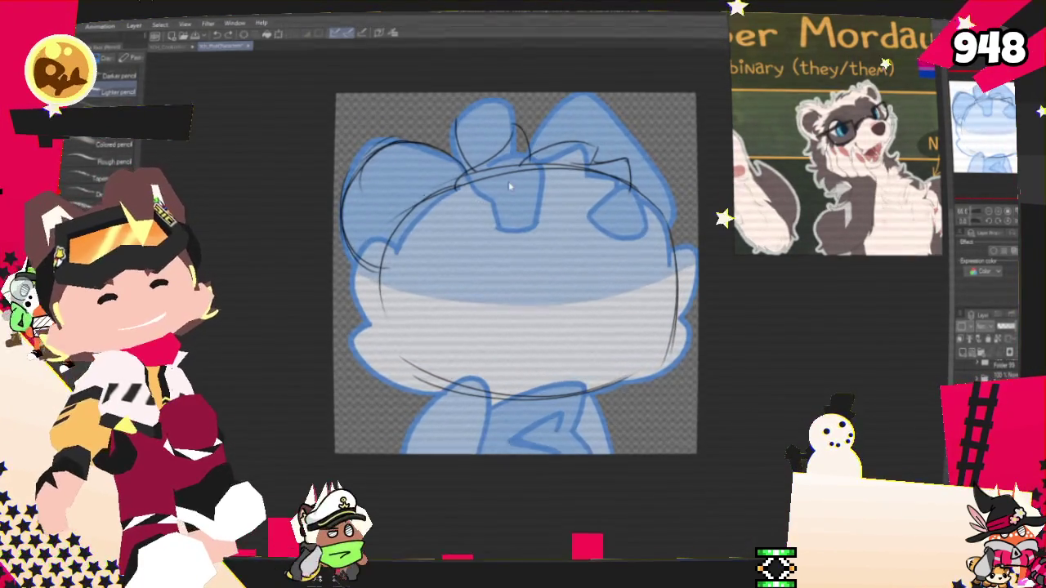
pyautogui.moveTo(601, 115); pyautogui.dragTo(666, 159)
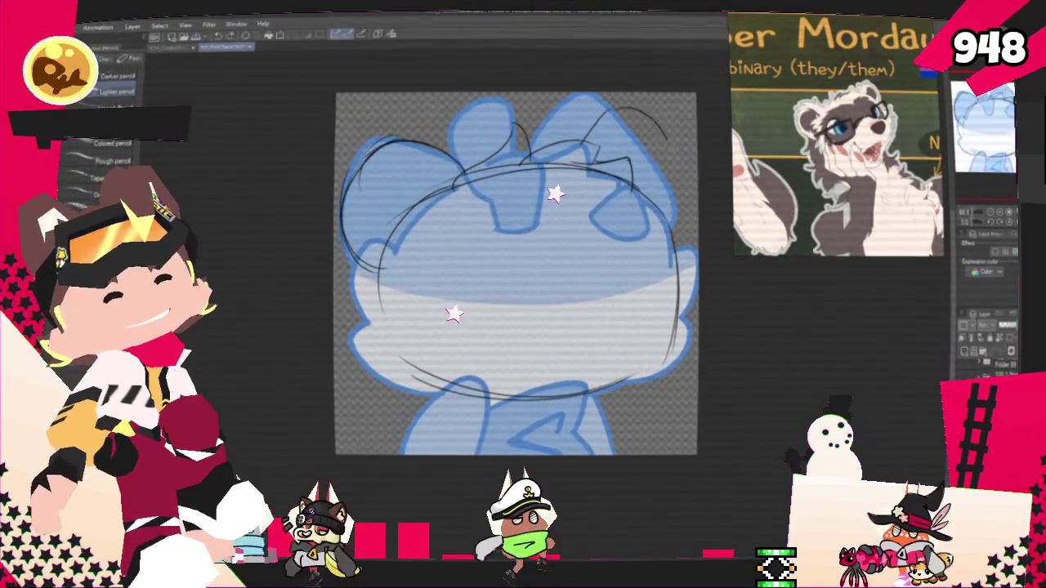
pyautogui.moveTo(654, 118); pyautogui.dragTo(686, 237)
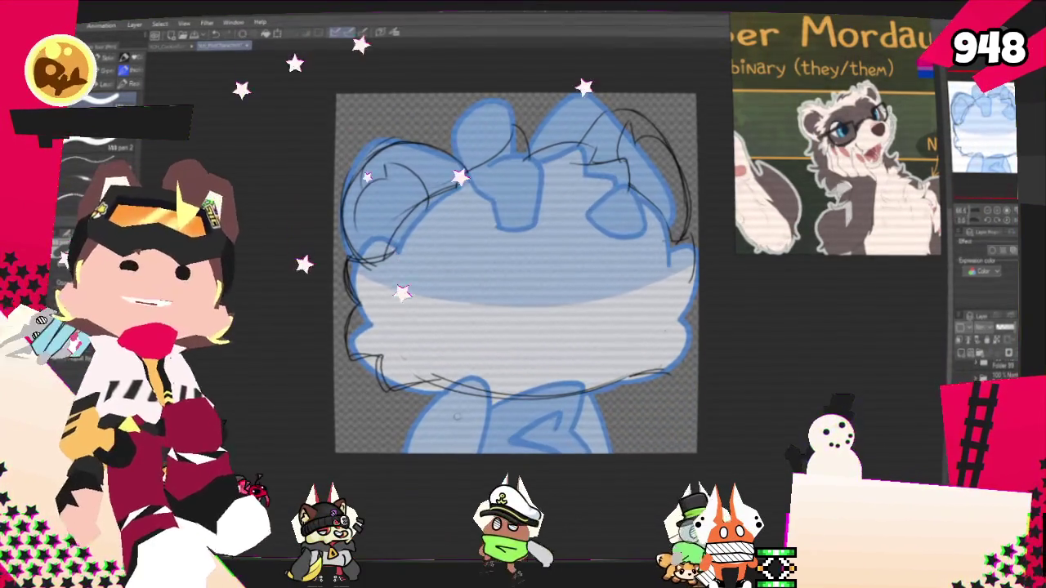
pyautogui.press('p')
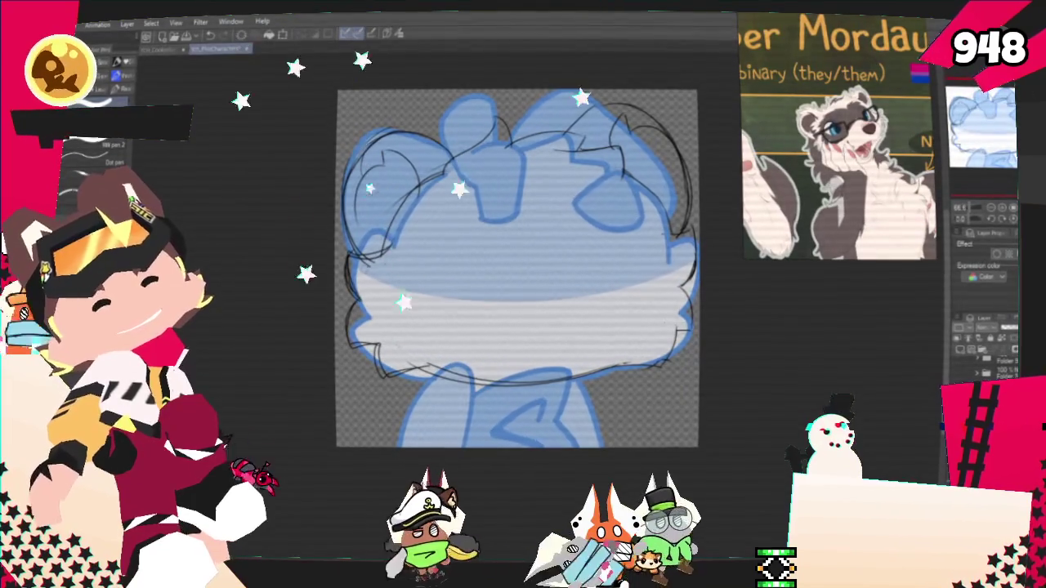
# Sketch pencil lines for the lower body below the head.
pyautogui.moveTo(516, 269); pyautogui.dragTo(505, 268)
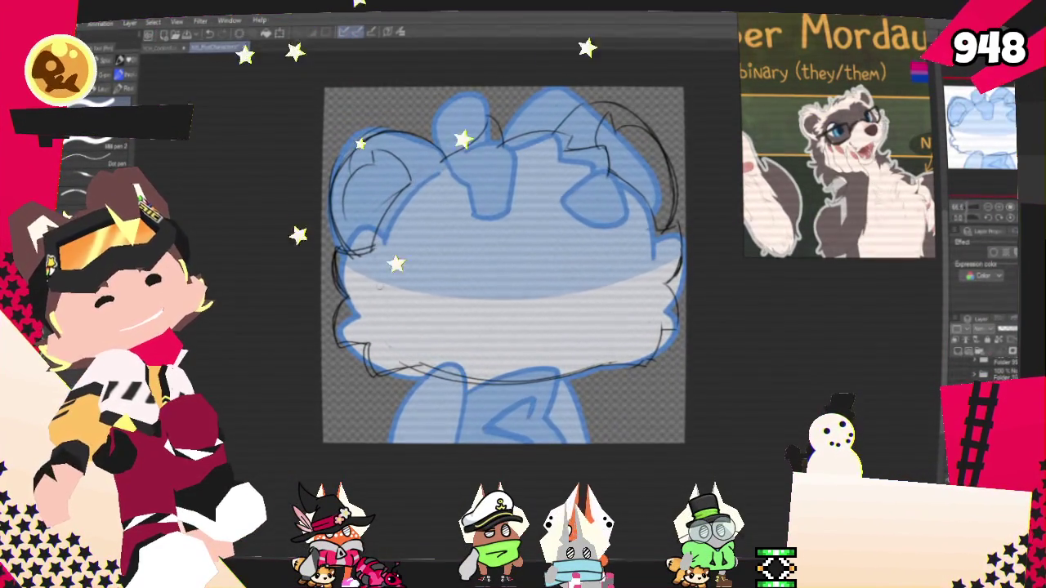
pyautogui.moveTo(502, 266); pyautogui.dragTo(463, 243)
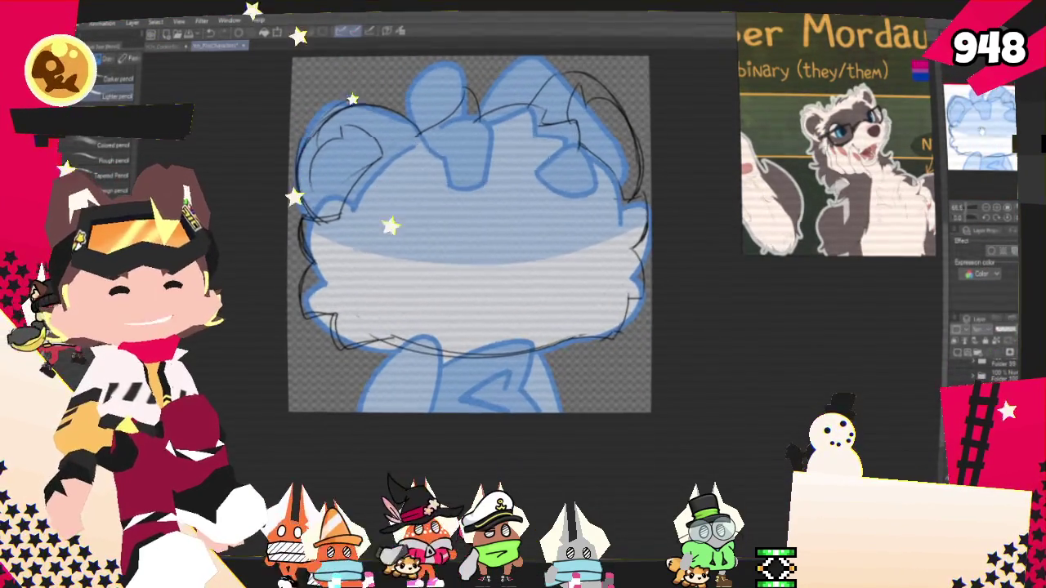
pyautogui.moveTo(464, 243); pyautogui.dragTo(454, 263)
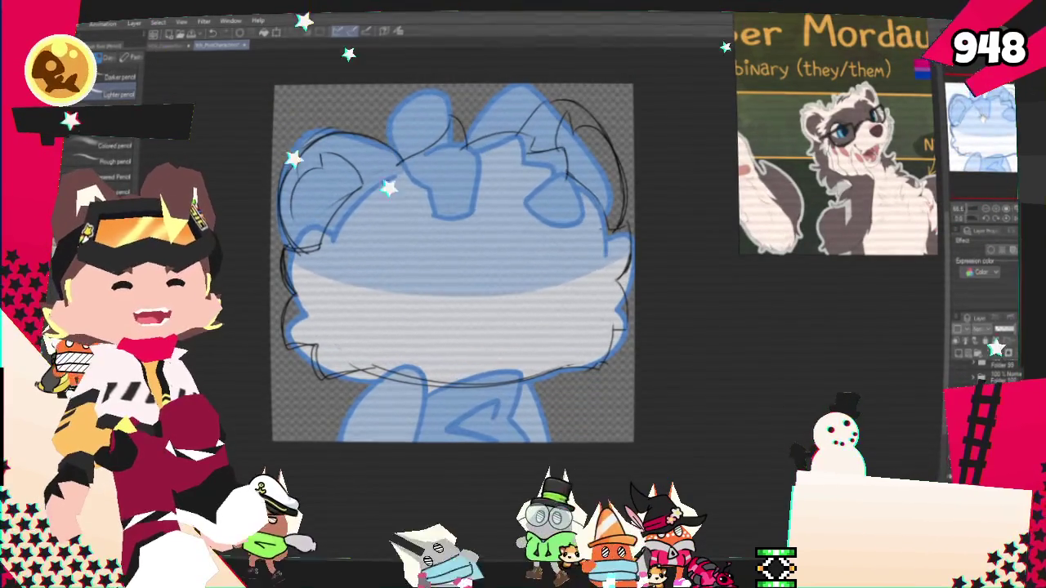
pyautogui.moveTo(453, 261)
pyautogui.mouseDown()
pyautogui.moveTo(462, 224)
pyautogui.moveTo(442, 232)
pyautogui.mouseUp()
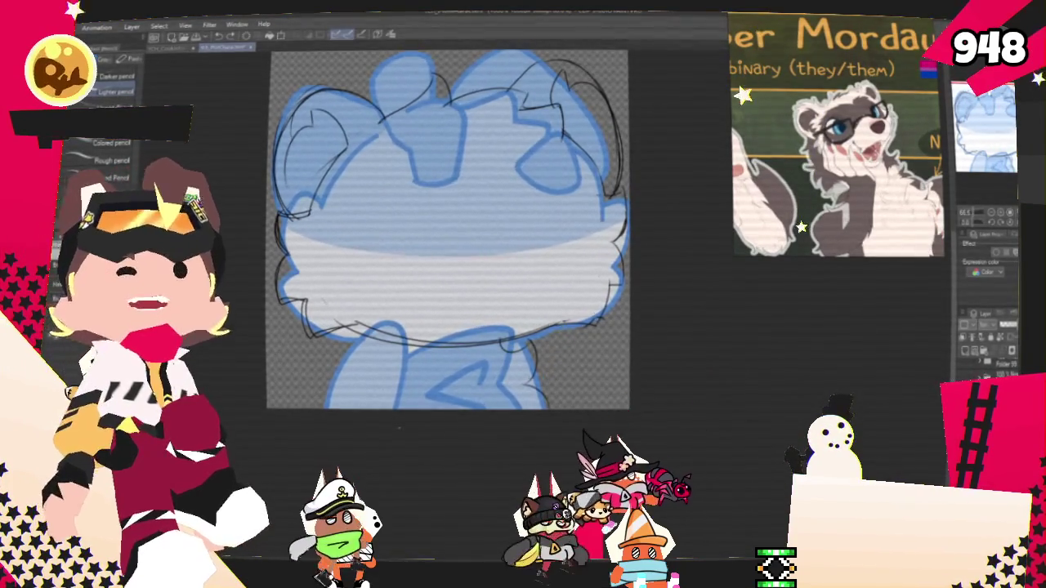
pyautogui.moveTo(619, 429); pyautogui.dragTo(681, 425)
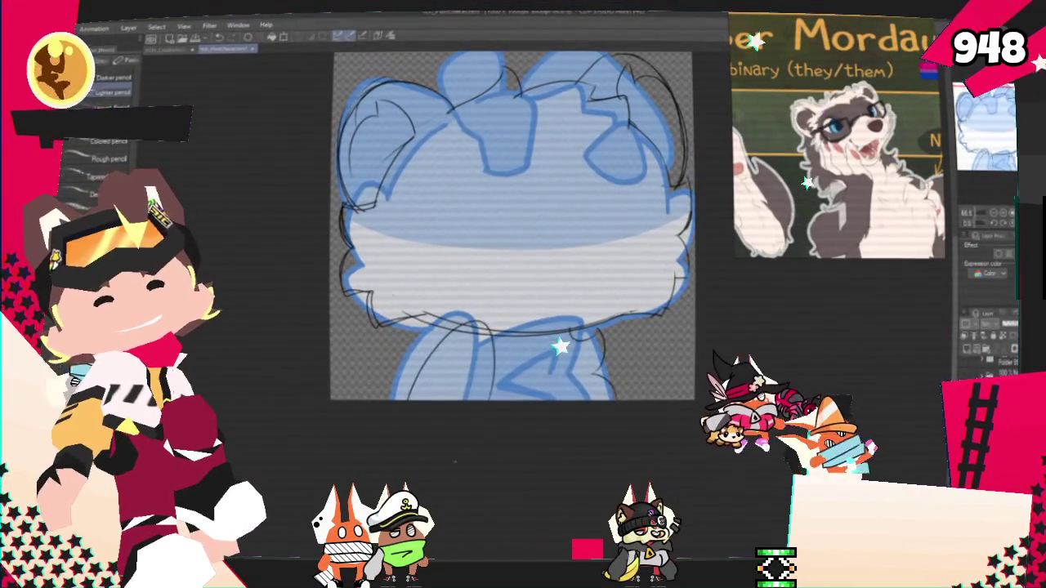
pyautogui.moveTo(409, 398); pyautogui.dragTo(492, 399)
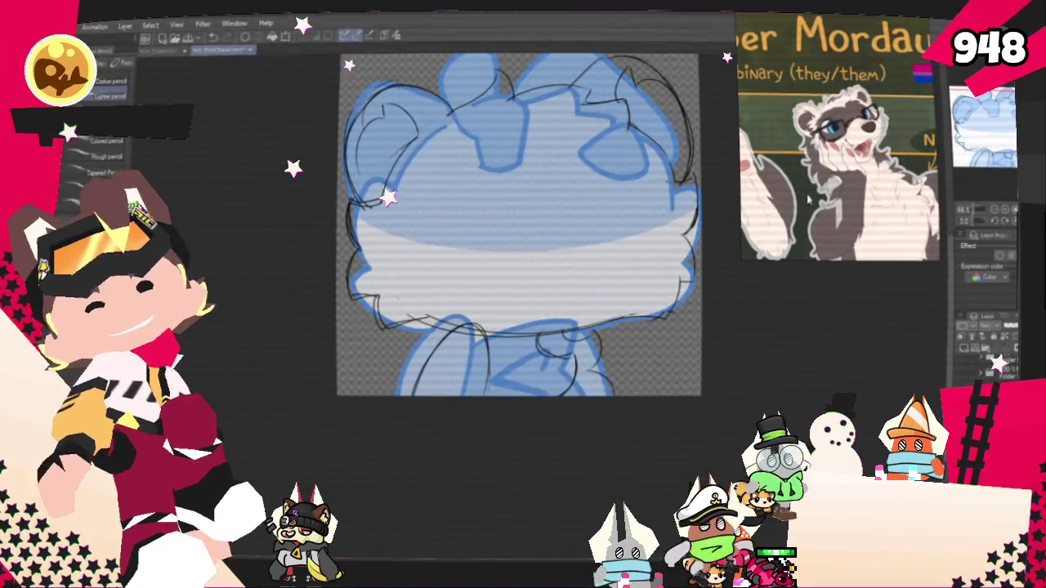
# Pencil the jagged mouth lines across the lower face.
pyautogui.moveTo(519, 225); pyautogui.dragTo(505, 258)
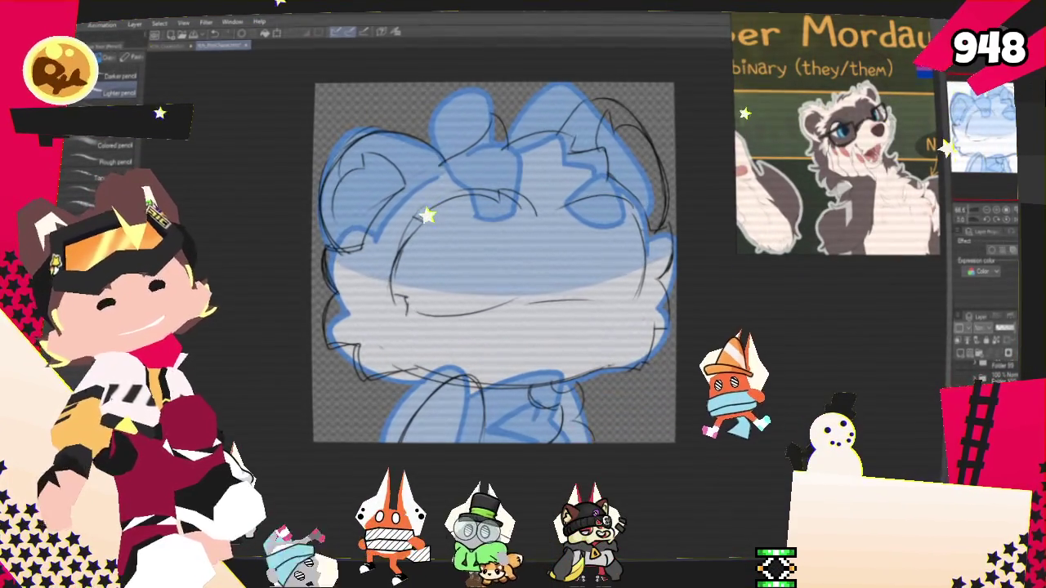
pyautogui.moveTo(401, 319); pyautogui.dragTo(584, 296)
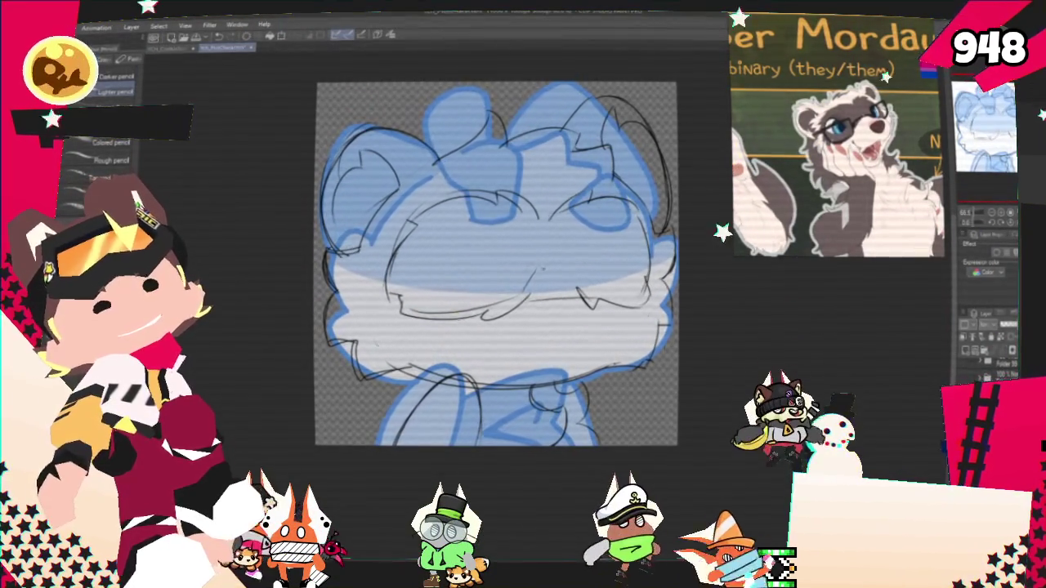
pyautogui.moveTo(511, 271); pyautogui.dragTo(581, 282)
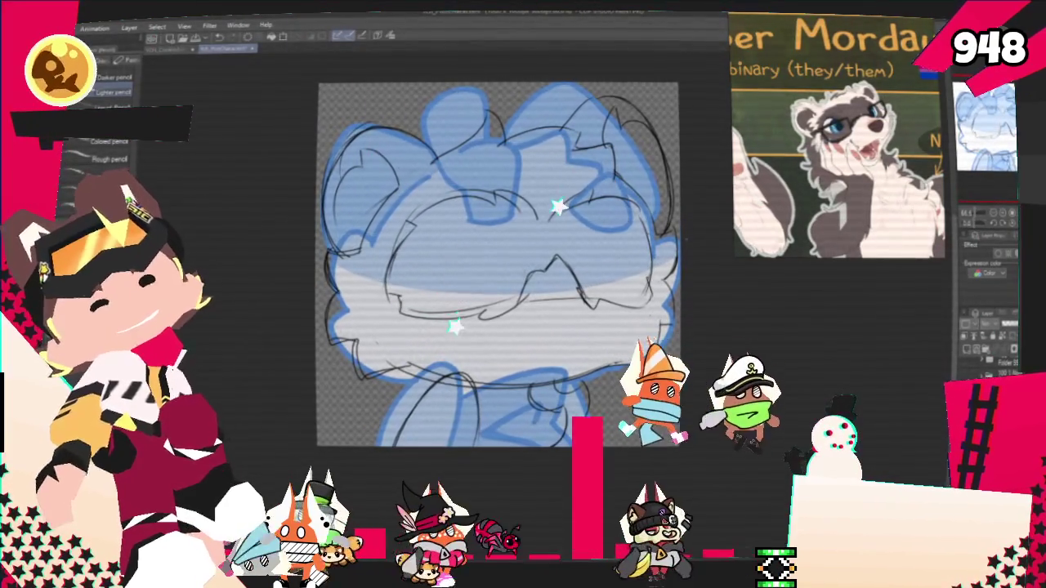
# Ellipse-select the face area of the sketch and confirm its transform.
pyautogui.press('m')
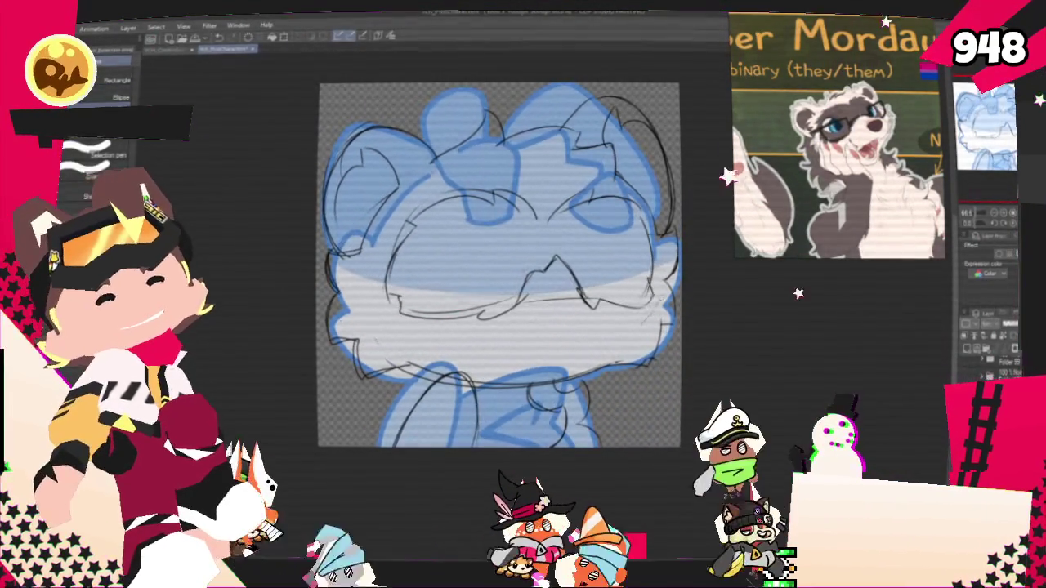
pyautogui.moveTo(360, 168); pyautogui.dragTo(666, 343)
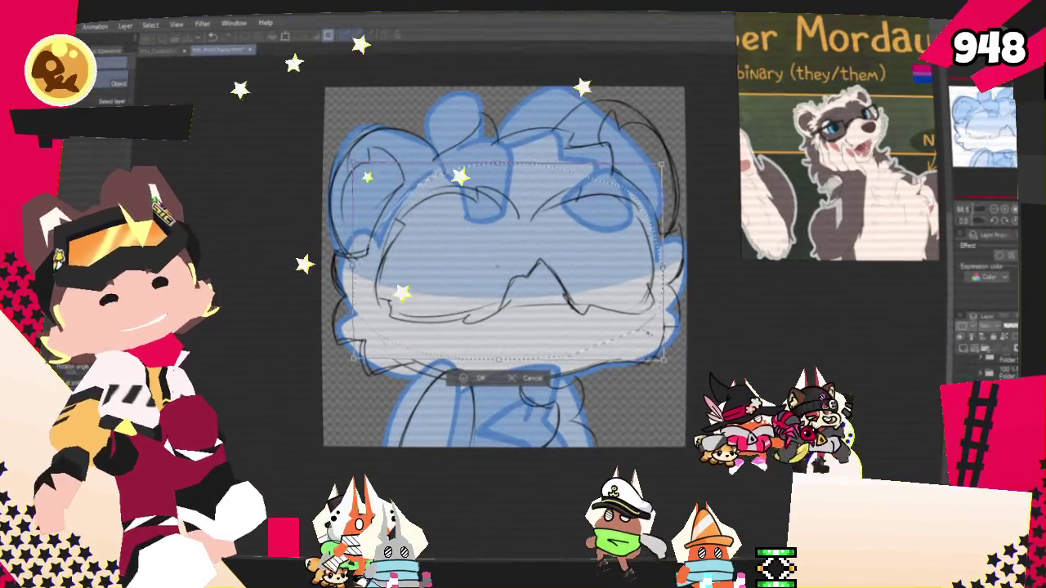
pyautogui.press('Return')
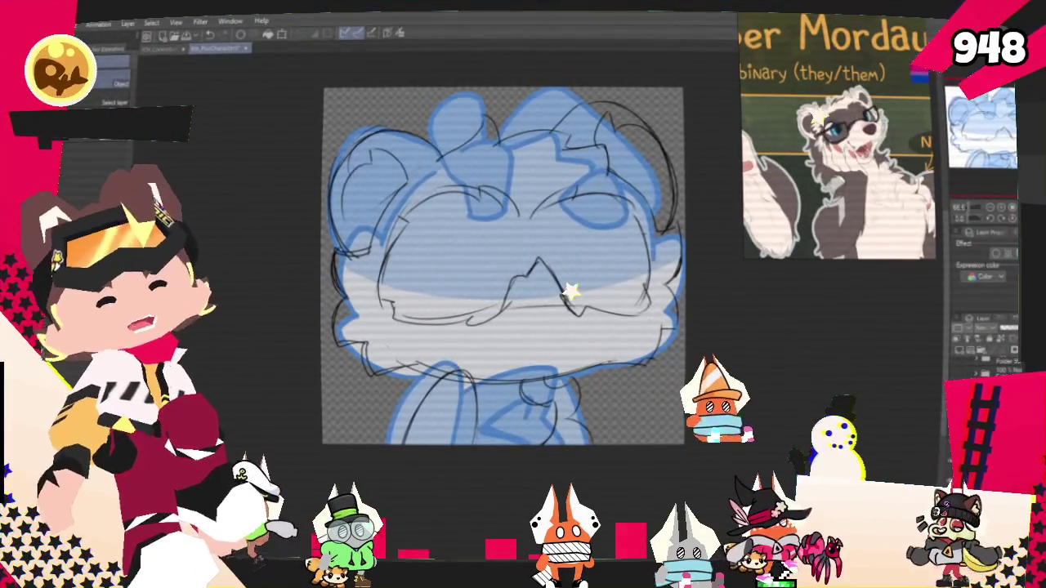
# Hide the filled blue rough layer and show the pencil sketch in blue layer color.
pyautogui.click(964, 348)
pyautogui.click(965, 355)
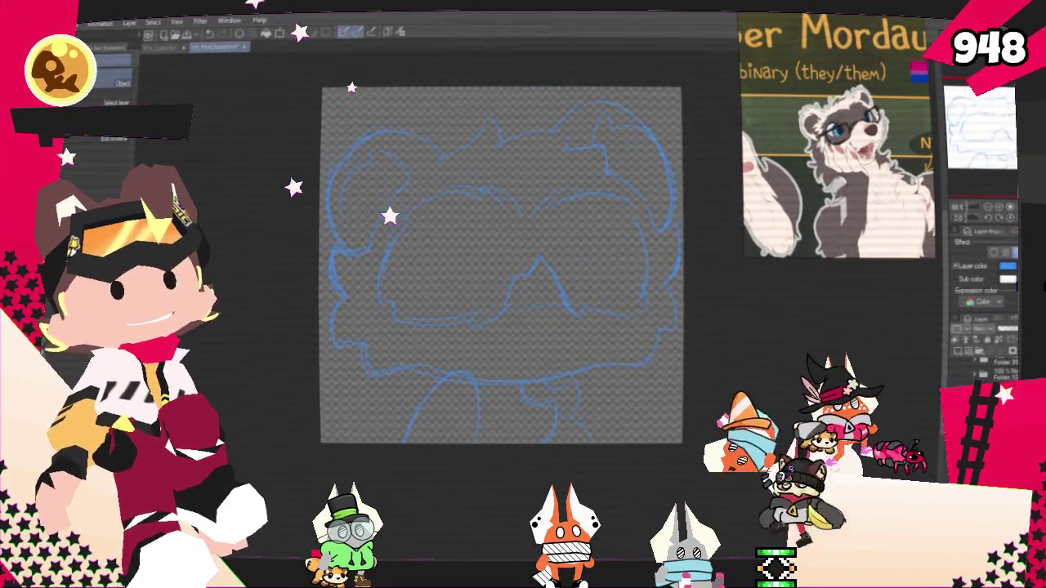
pyautogui.press('p')
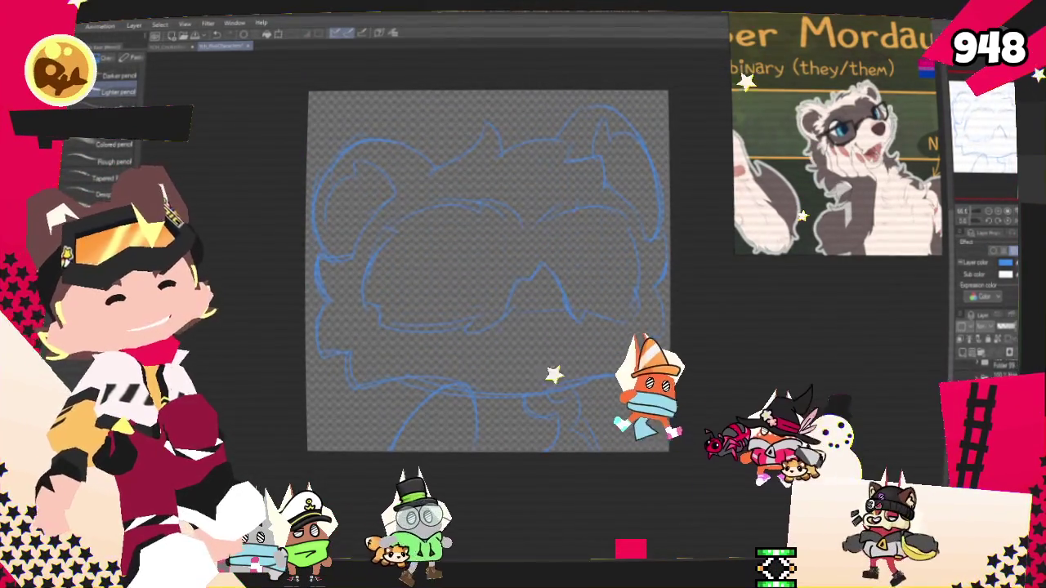
# Switch to the G-pen and ink the first curved line along the top of the head.
pyautogui.moveTo(488, 270); pyautogui.dragTo(459, 277)
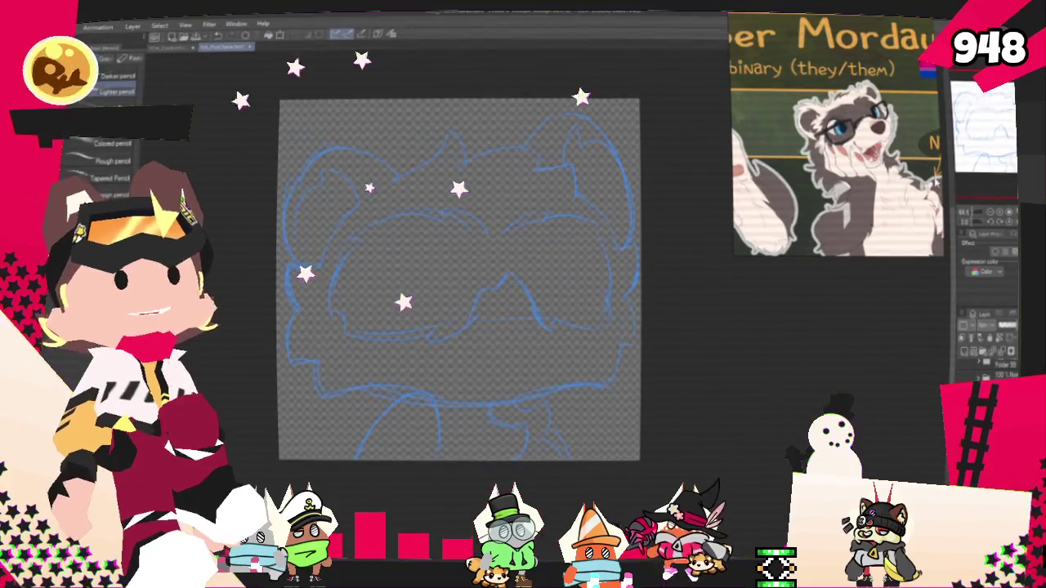
pyautogui.press('p')
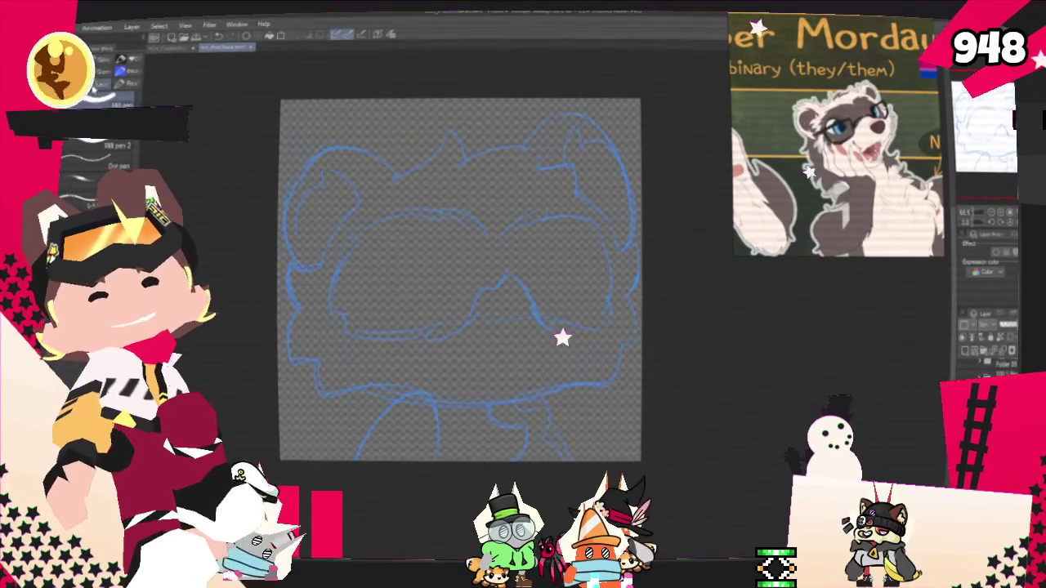
pyautogui.moveTo(375, 246)
pyautogui.mouseDown()
pyautogui.moveTo(424, 272)
pyautogui.moveTo(457, 263)
pyautogui.mouseUp()
pyautogui.moveTo(487, 199)
pyautogui.mouseDown()
pyautogui.moveTo(528, 173)
pyautogui.moveTo(560, 190)
pyautogui.mouseUp()
pyautogui.hotkey('ctrl', 'z')
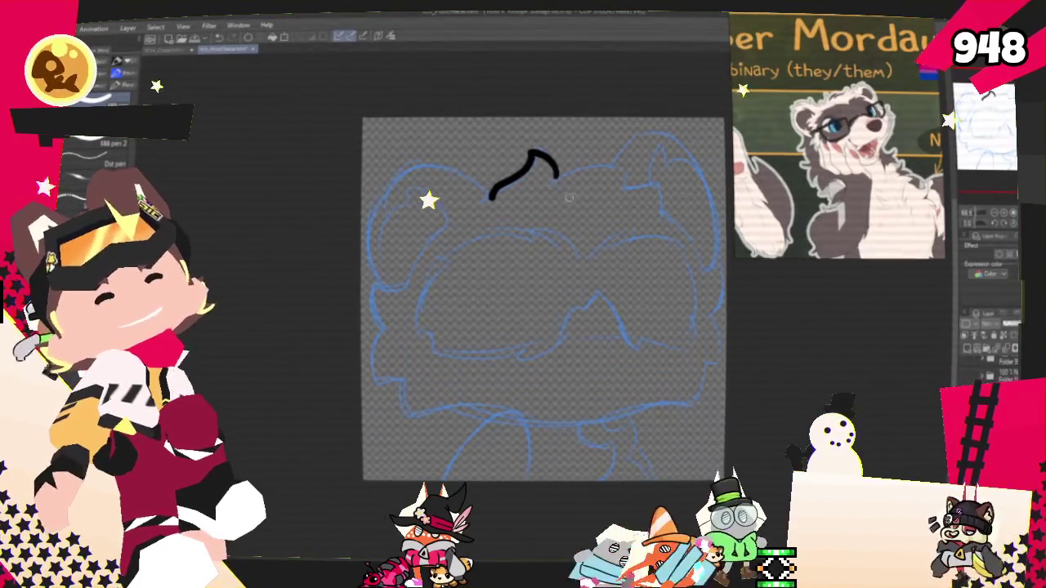
# Extend the inked hairline rightward with a second tuft, curving its right end down.
pyautogui.moveTo(554, 174); pyautogui.dragTo(621, 165)
pyautogui.hotkey('ctrl', 'z')
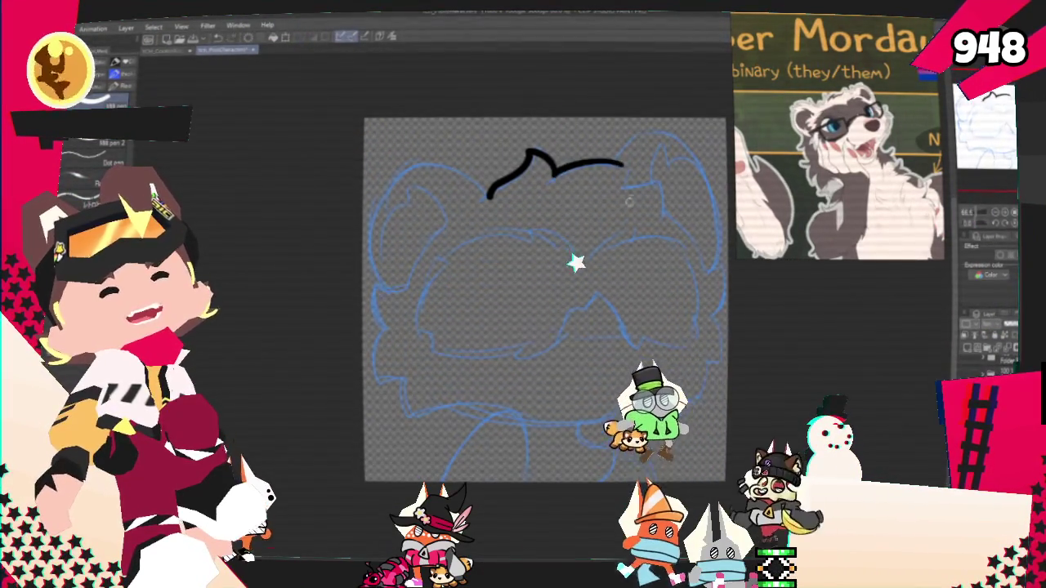
pyautogui.moveTo(554, 174); pyautogui.dragTo(626, 181)
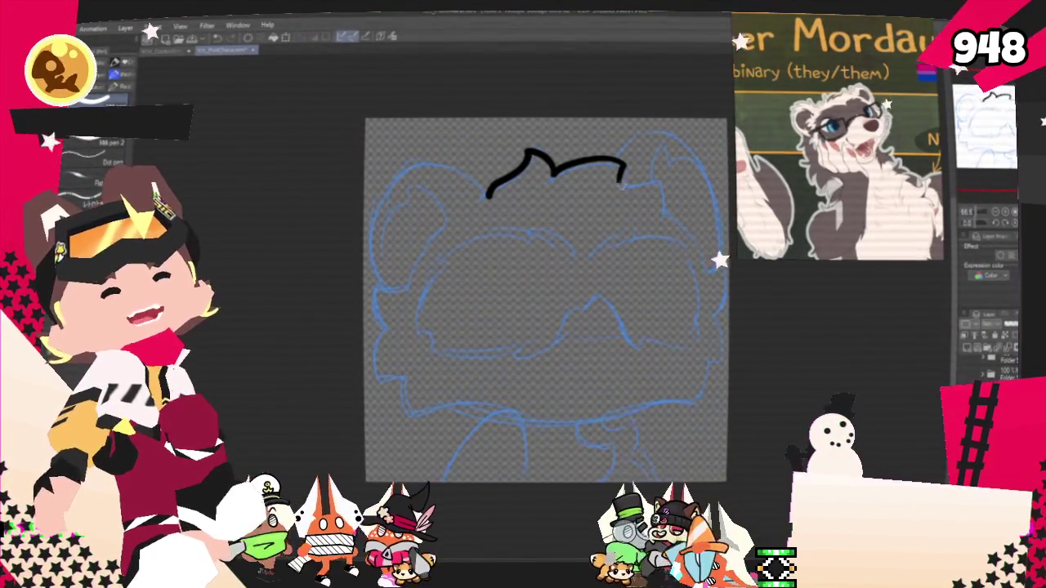
pyautogui.moveTo(623, 177); pyautogui.dragTo(664, 187)
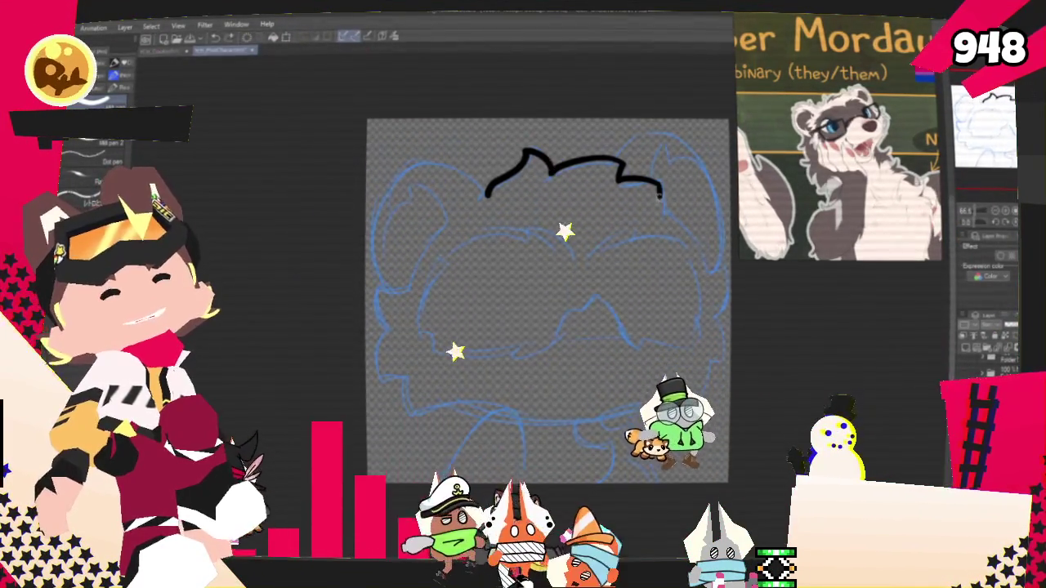
pyautogui.moveTo(659, 183); pyautogui.dragTo(663, 209)
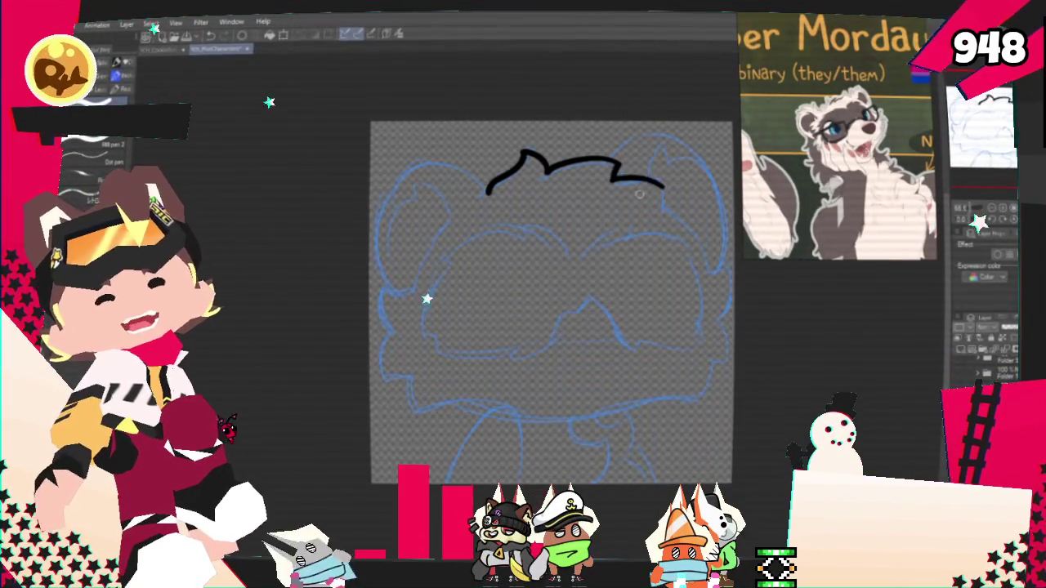
pyautogui.moveTo(619, 175); pyautogui.dragTo(662, 187)
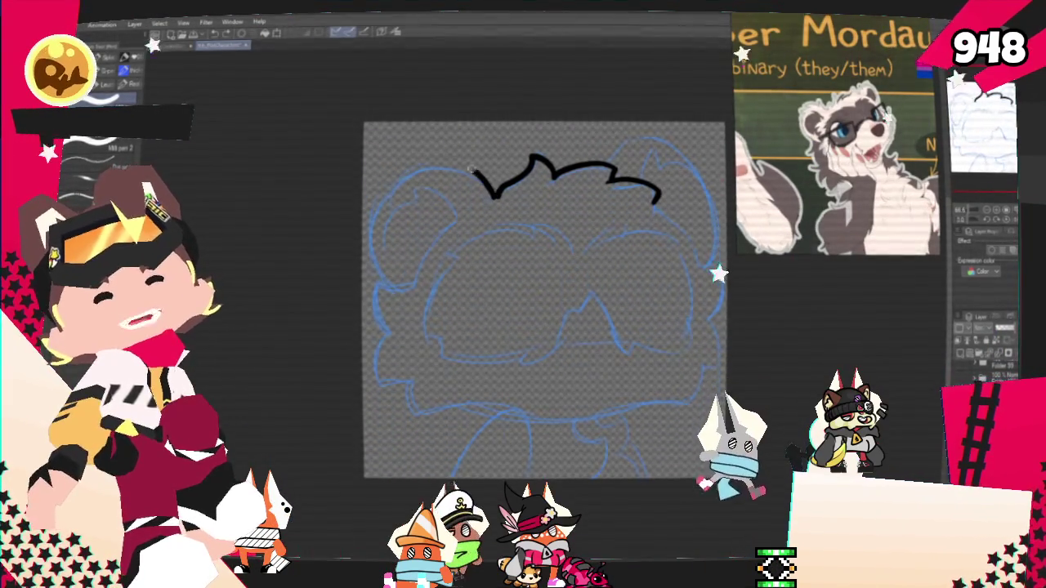
# Ink the outer left side of the head from the hair after several redraws.
pyautogui.moveTo(488, 195); pyautogui.dragTo(409, 300)
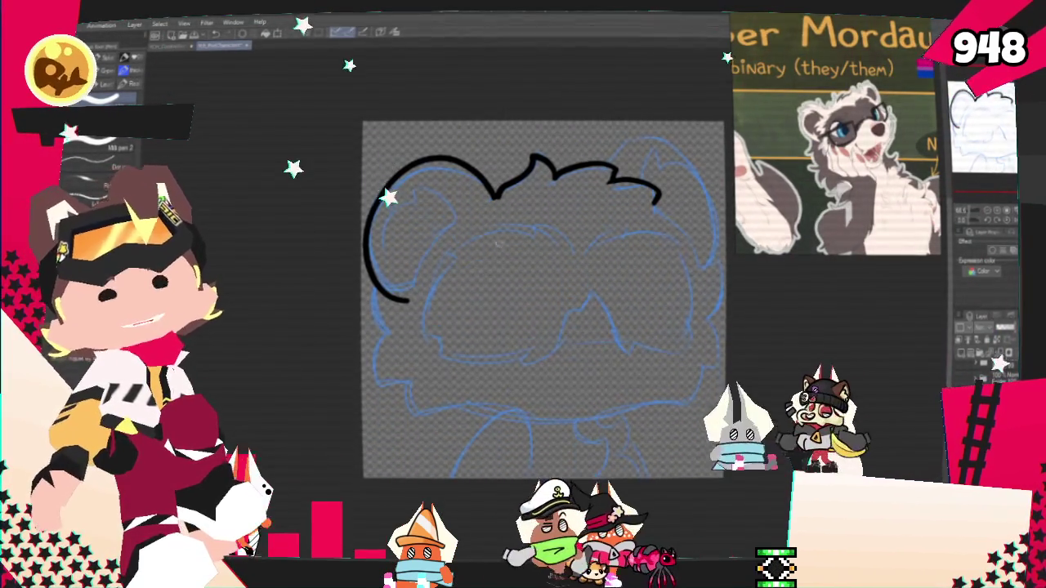
pyautogui.hotkey('ctrl', 'z')
pyautogui.moveTo(490, 196); pyautogui.dragTo(408, 269)
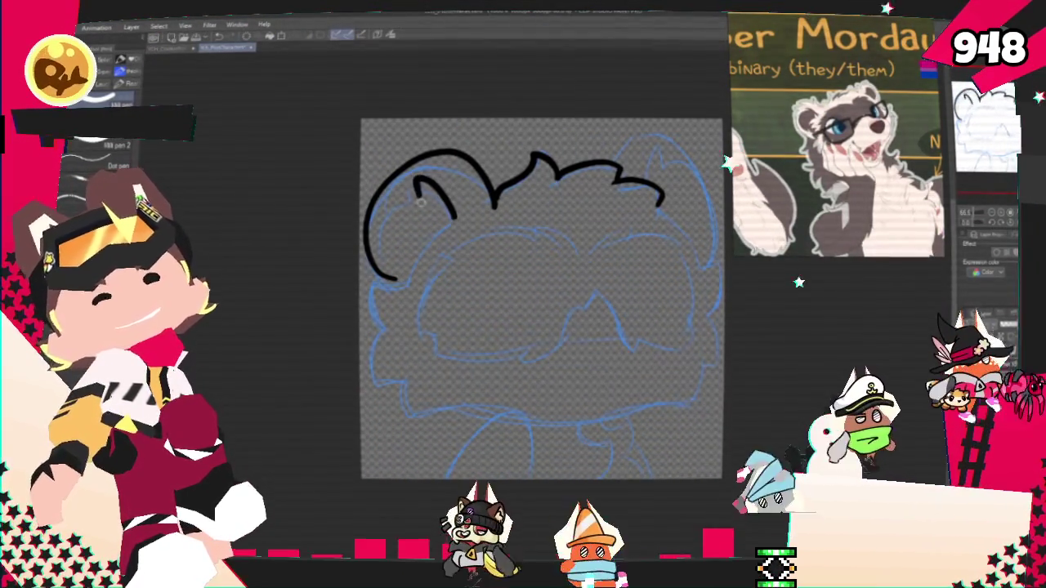
pyautogui.hotkey('ctrl', 'z')
pyautogui.moveTo(494, 204)
pyautogui.mouseDown()
pyautogui.moveTo(417, 159)
pyautogui.moveTo(370, 263)
pyautogui.mouseUp()
pyautogui.hotkey('ctrl', 'z')
pyautogui.hotkey('ctrl', 'z')
pyautogui.moveTo(493, 199)
pyautogui.mouseDown()
pyautogui.moveTo(467, 155)
pyautogui.moveTo(367, 204)
pyautogui.moveTo(391, 282)
pyautogui.mouseUp()
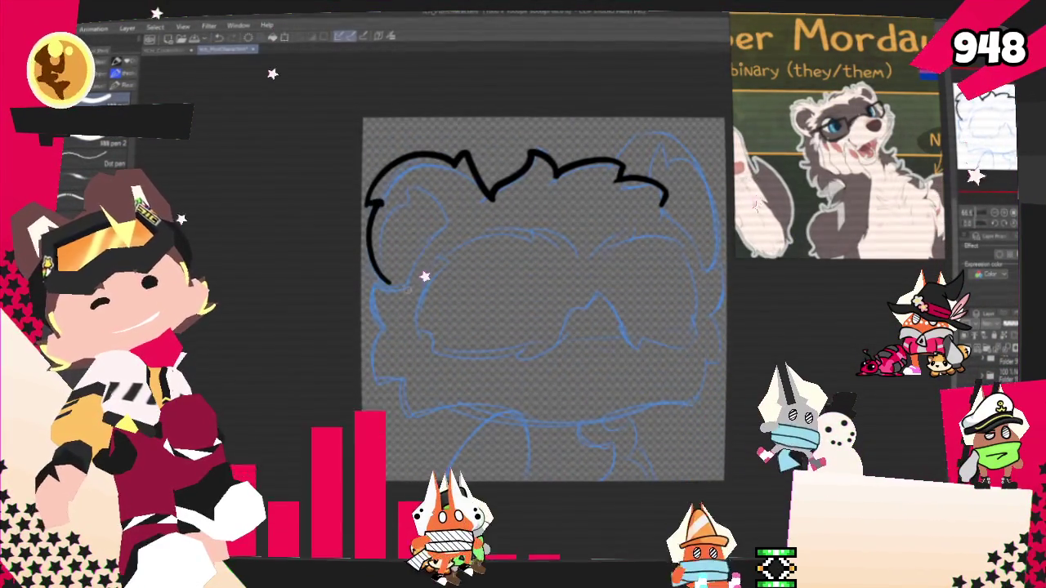
# Add an inner left arc and ink the right side of the head outline.
pyautogui.moveTo(446, 219); pyautogui.dragTo(400, 278)
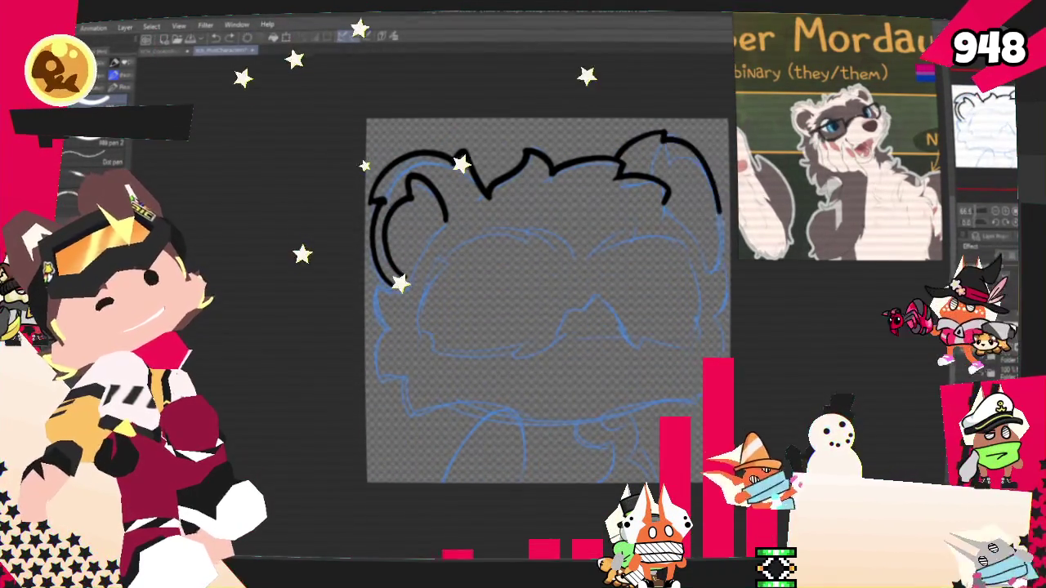
pyautogui.moveTo(668, 139); pyautogui.dragTo(720, 278)
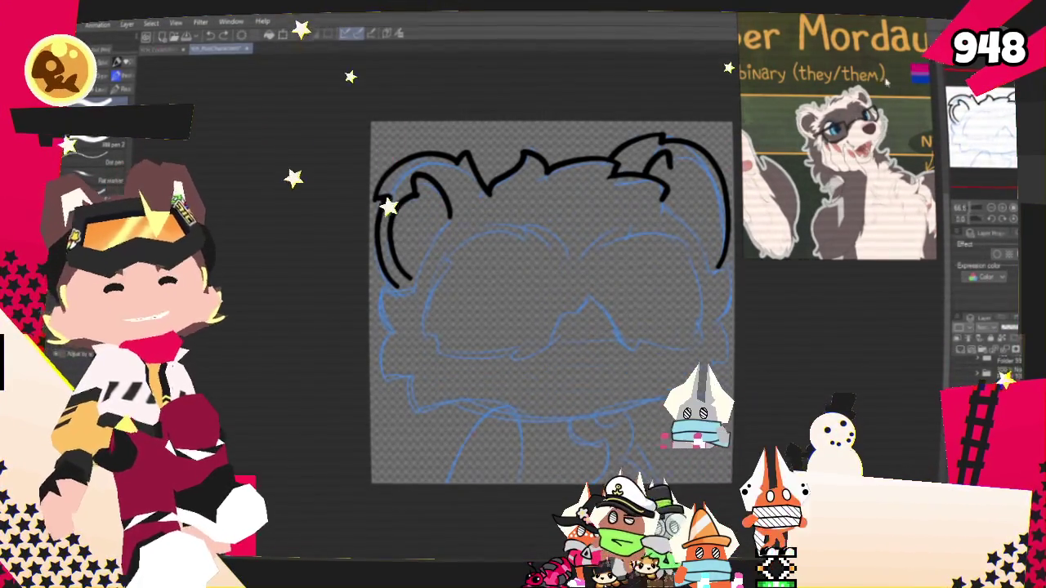
pyautogui.moveTo(694, 212); pyautogui.dragTo(667, 212)
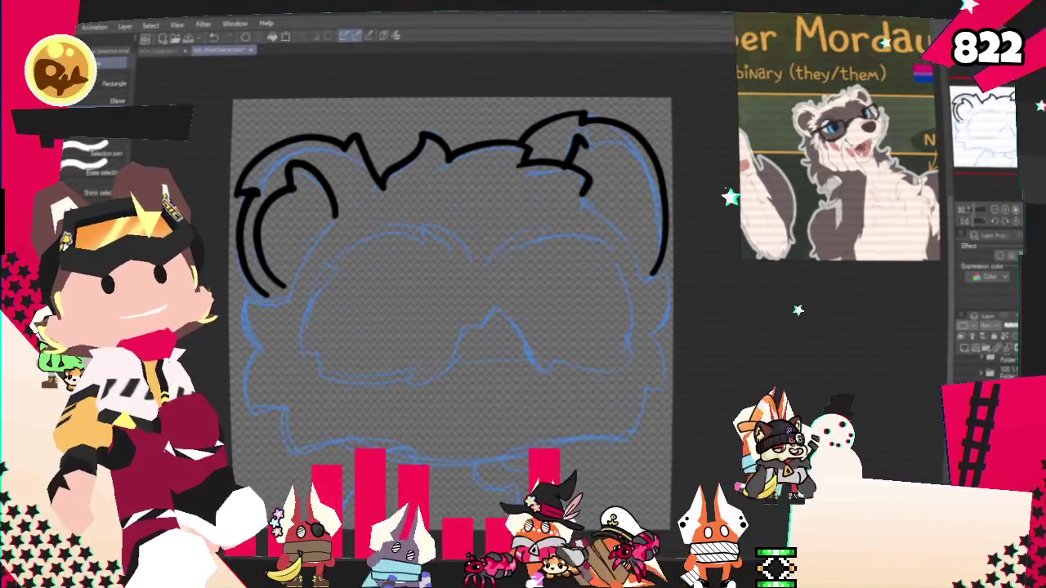
# Scroll the canvas up to review the inked ears and hairline.
pyautogui.scroll(1, 450, 245)
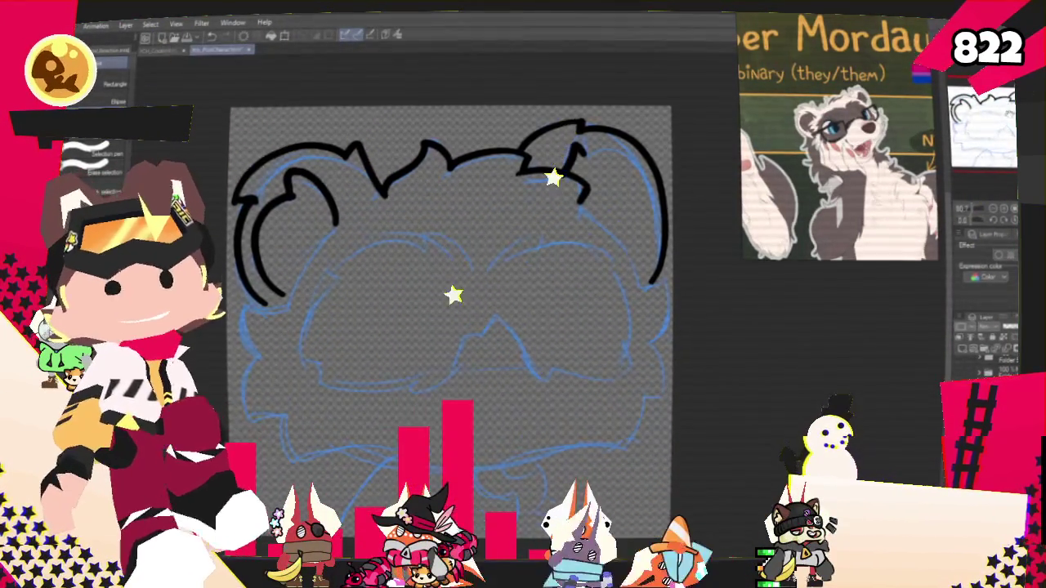
# Bring the Twitch reward queue window over the canvas and move it left.
pyautogui.moveTo(449, 286); pyautogui.dragTo(464, 281)
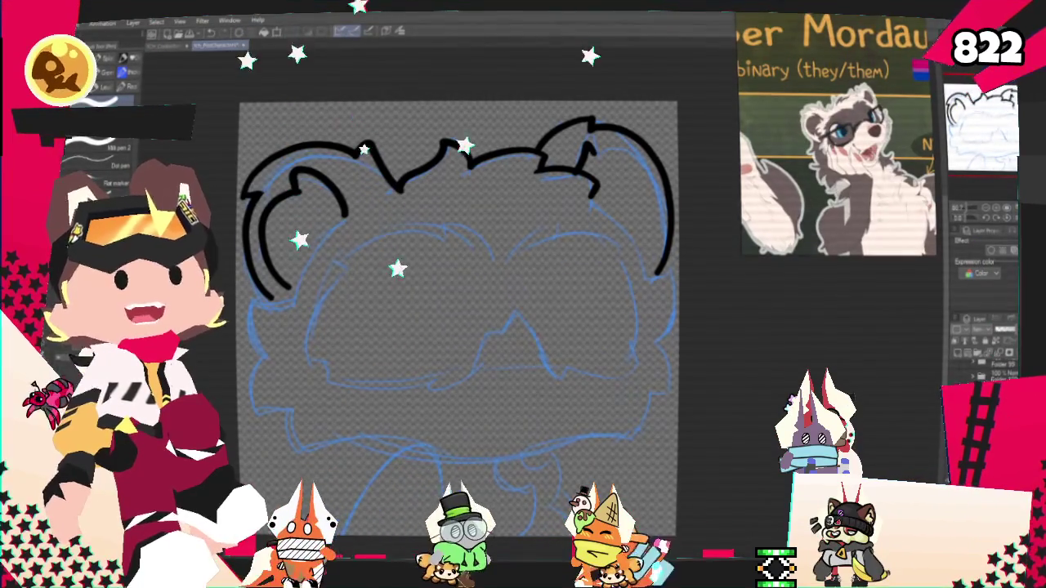
pyautogui.hotkey('alt', 'Tab')
pyautogui.moveTo(592, 77); pyautogui.dragTo(494, 89)
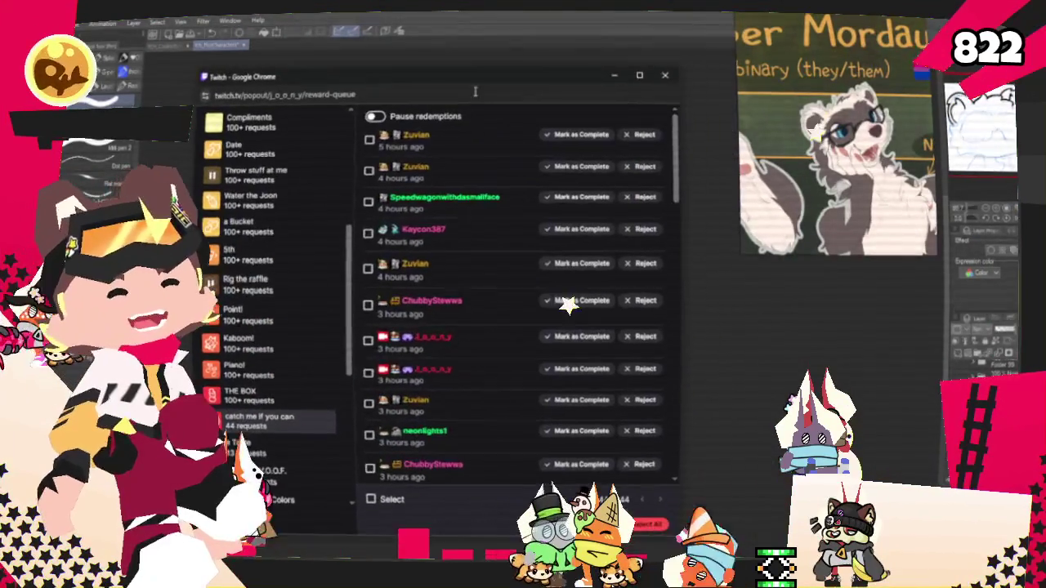
# Scroll through the 44 pending 'catch me if you can' redemptions in the Twitch queue.
pyautogui.scroll(-3, 456, 167)
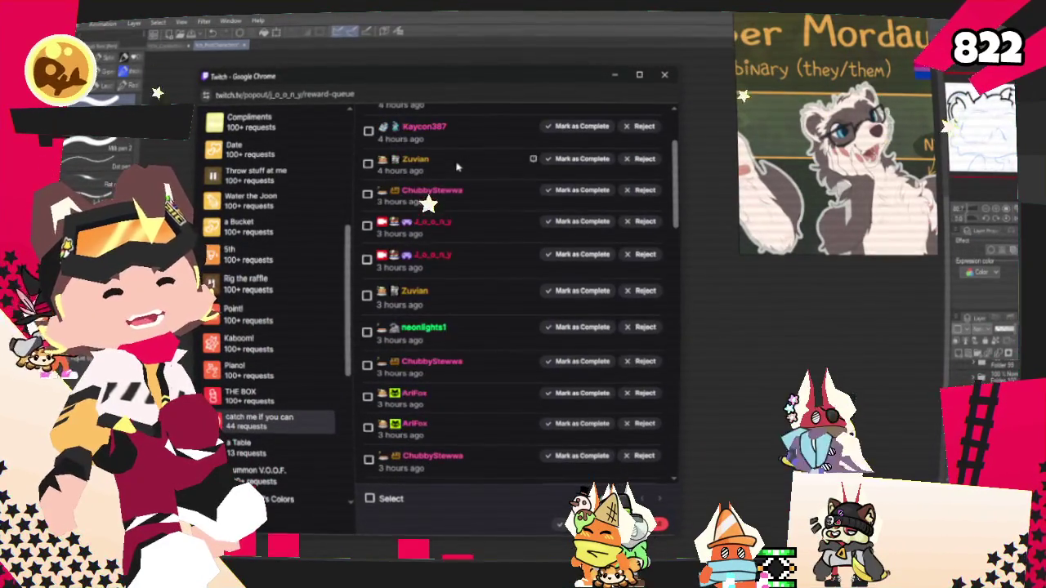
pyautogui.scroll(-3, 484, 205)
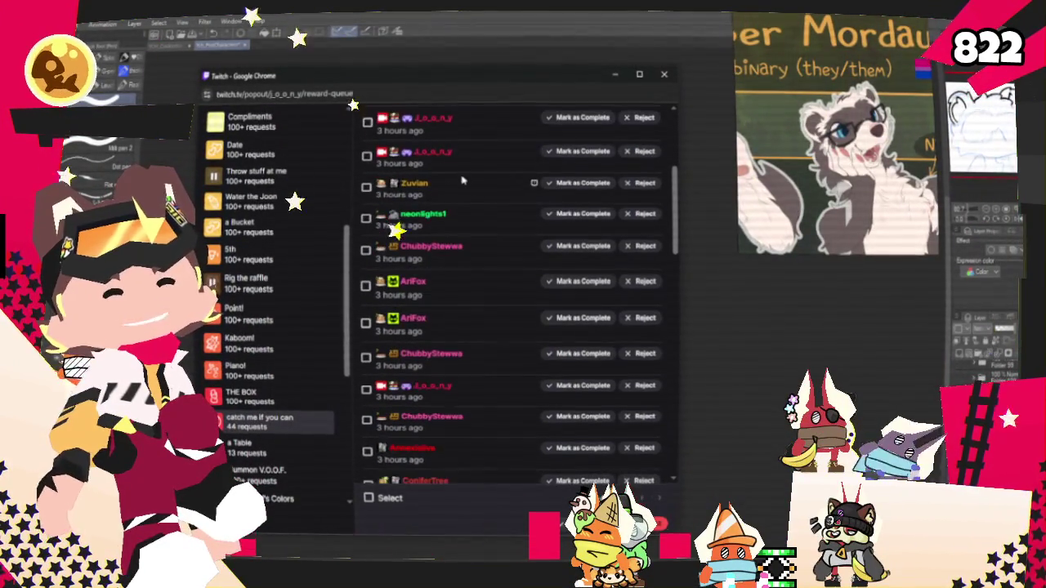
pyautogui.scroll(-3, 450, 214)
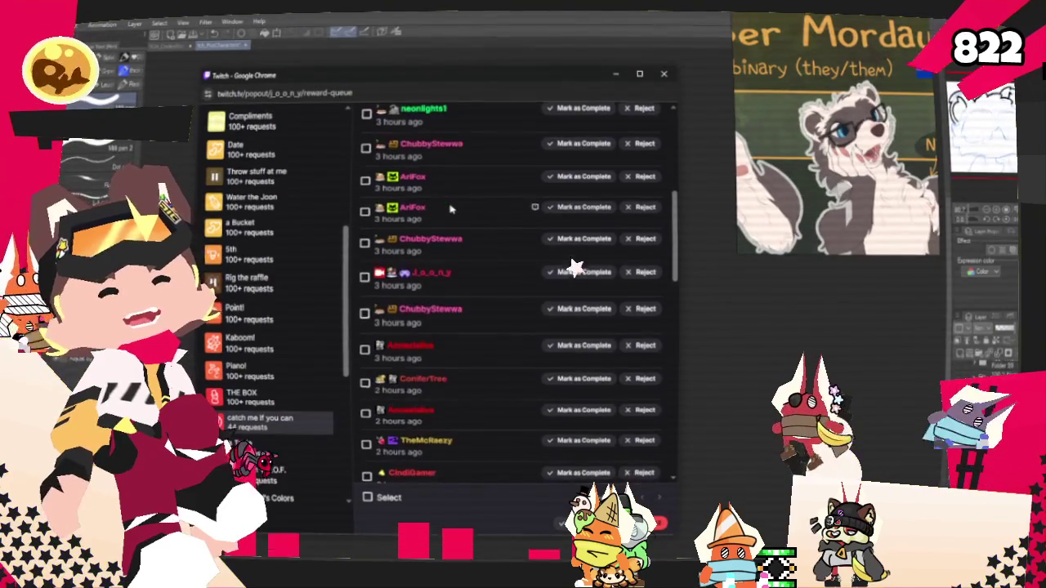
pyautogui.scroll(-3, 450, 182)
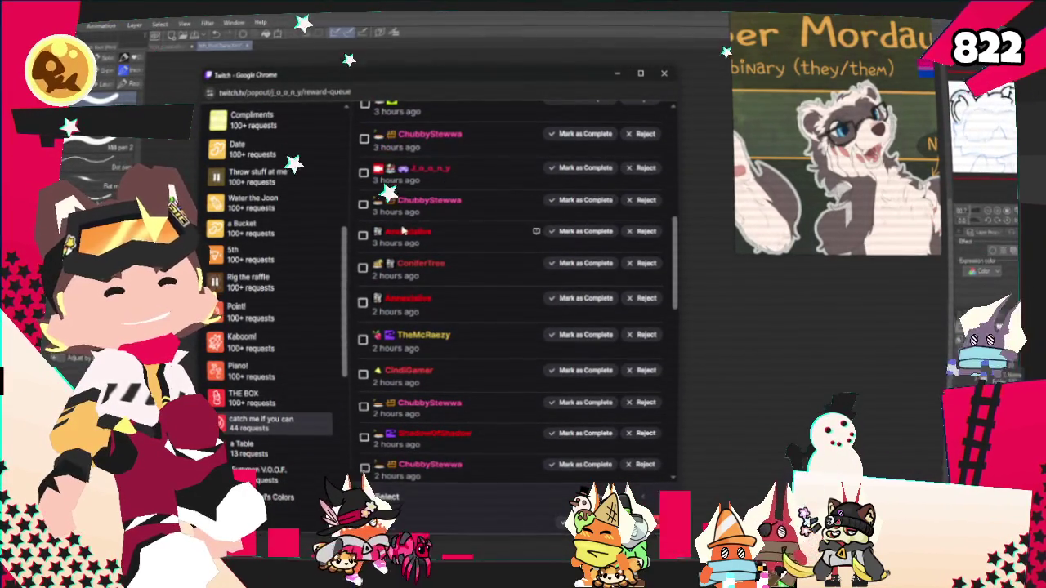
pyautogui.scroll(-3, 443, 182)
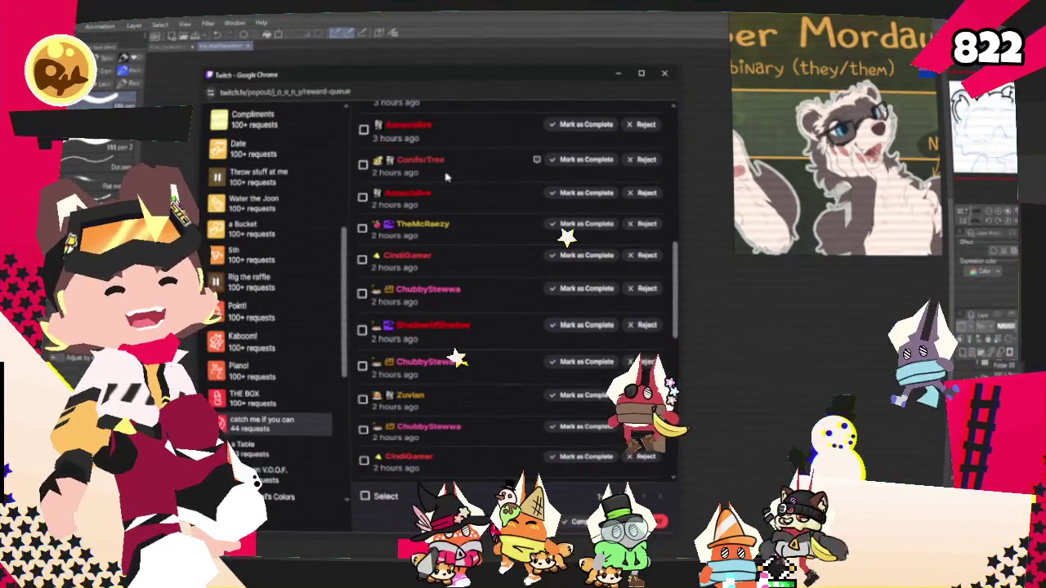
pyautogui.scroll(-3, 417, 232)
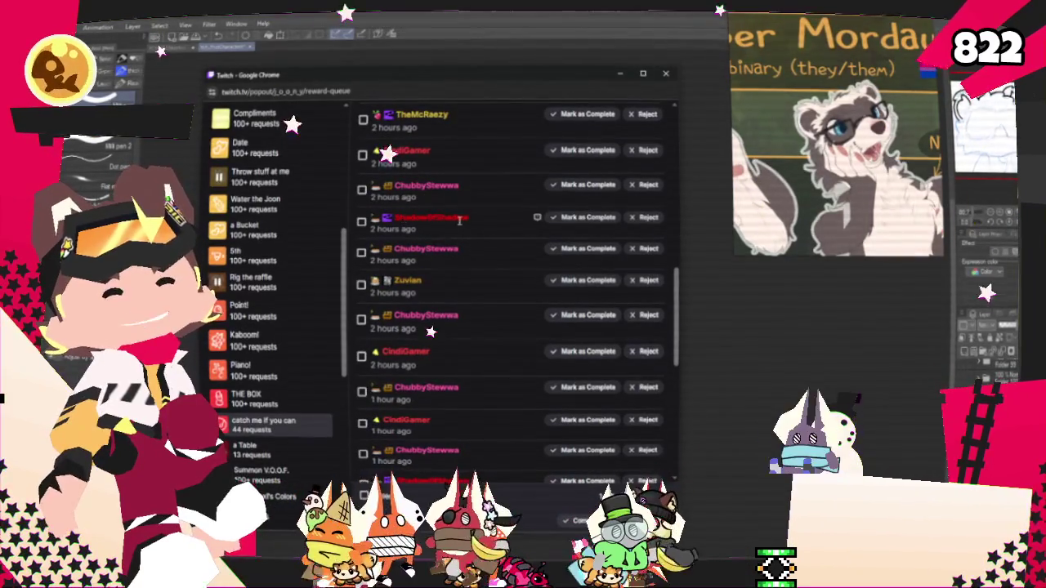
pyautogui.scroll(-3, 399, 252)
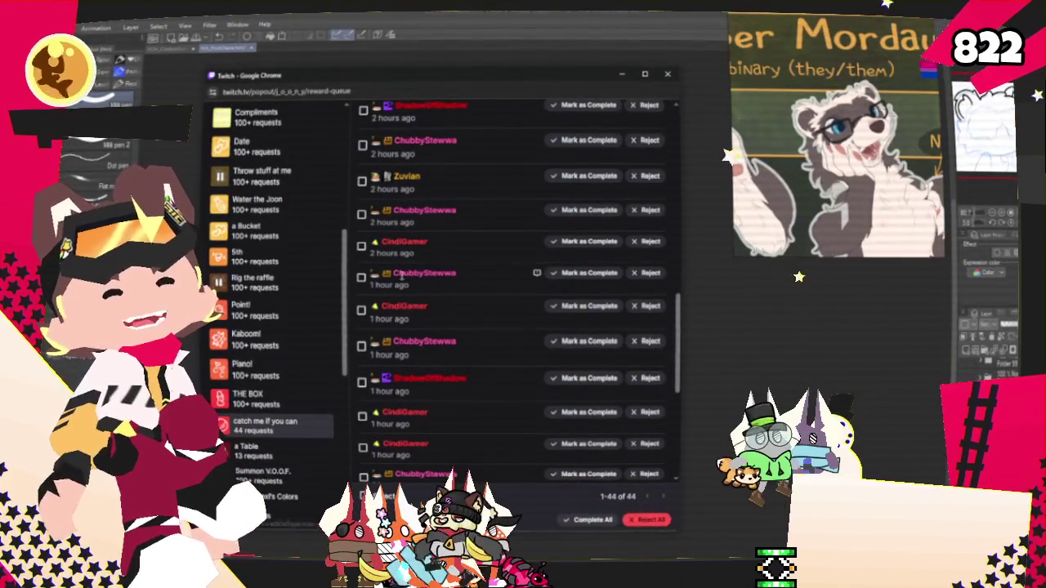
pyautogui.scroll(-3, 384, 243)
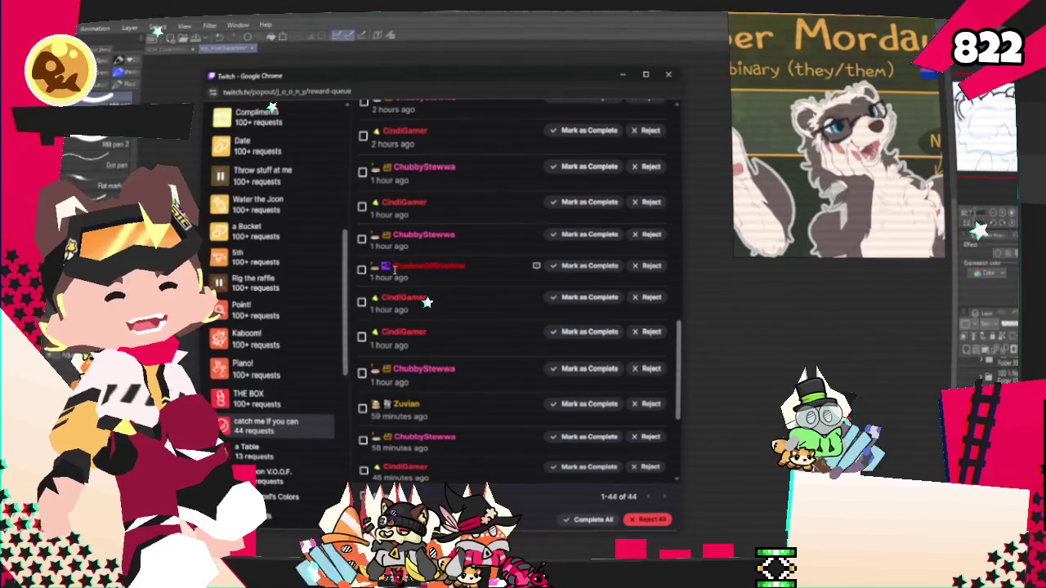
pyautogui.scroll(-3, 408, 294)
pyautogui.scroll(-3, 401, 245)
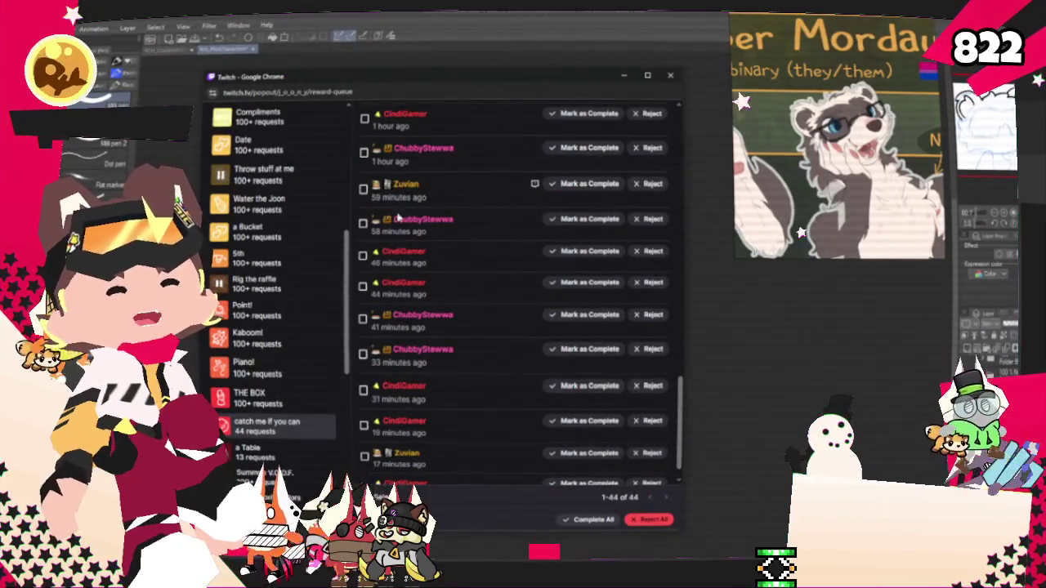
pyautogui.scroll(-1, 408, 249)
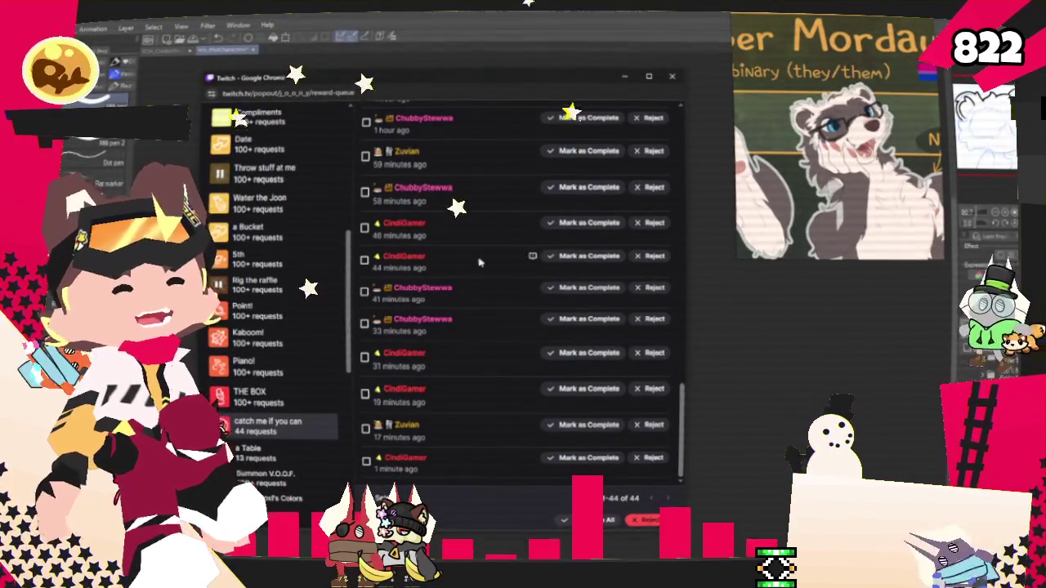
# Reject and refund all the requests, then close the emptied reward queue.
pyautogui.click(652, 519)
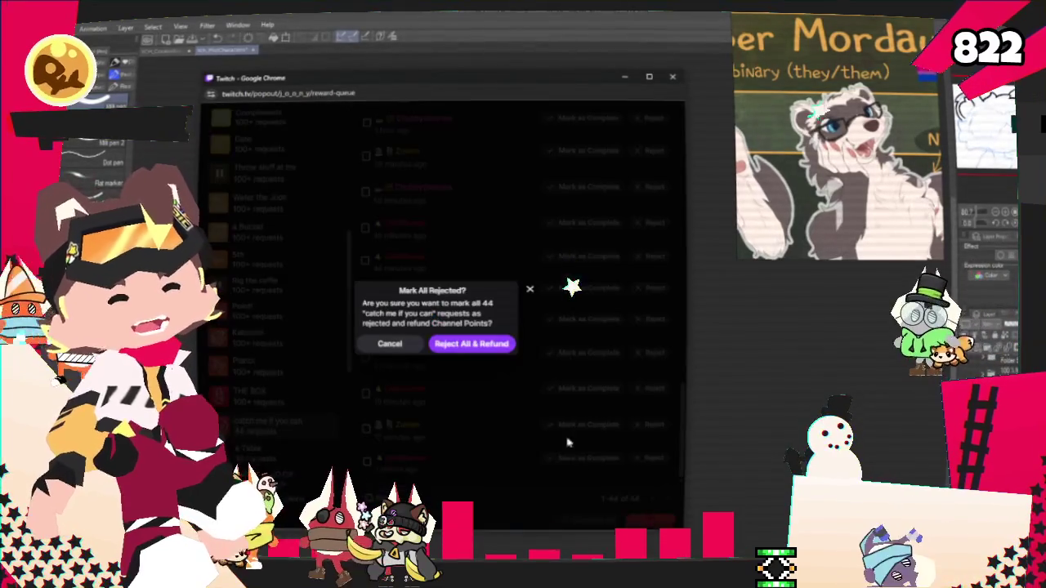
pyautogui.click(469, 344)
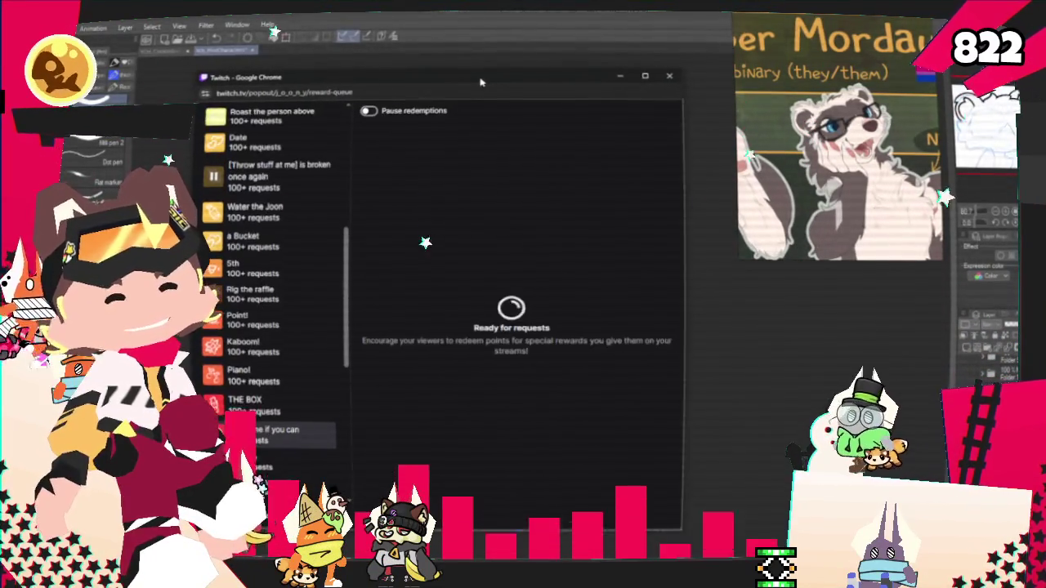
pyautogui.click(672, 77)
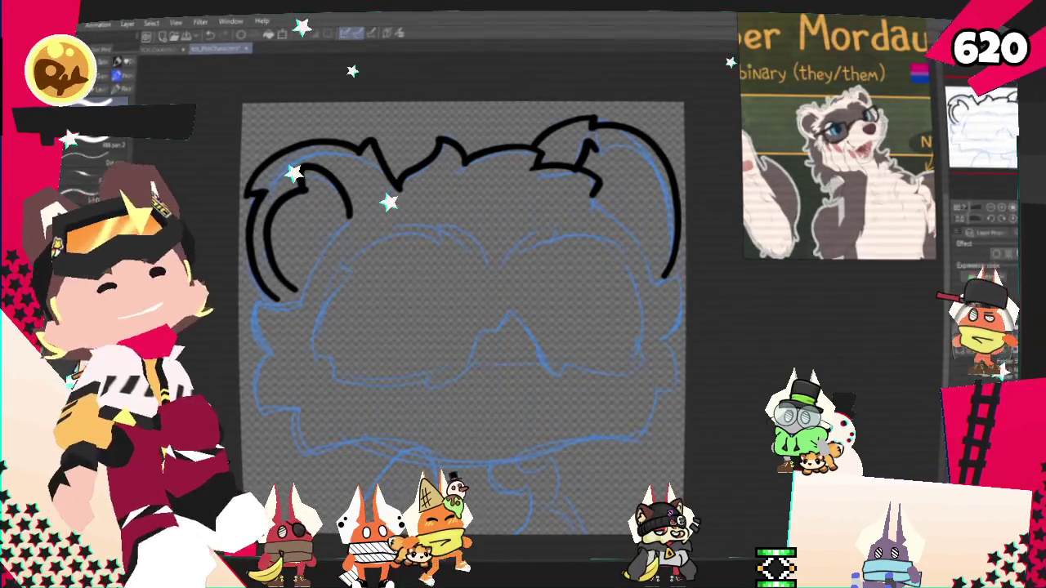
# Lengthen the inner right stroke and ink the left hair outline down through the cheek bumps.
pyautogui.scroll(2, 462, 327)
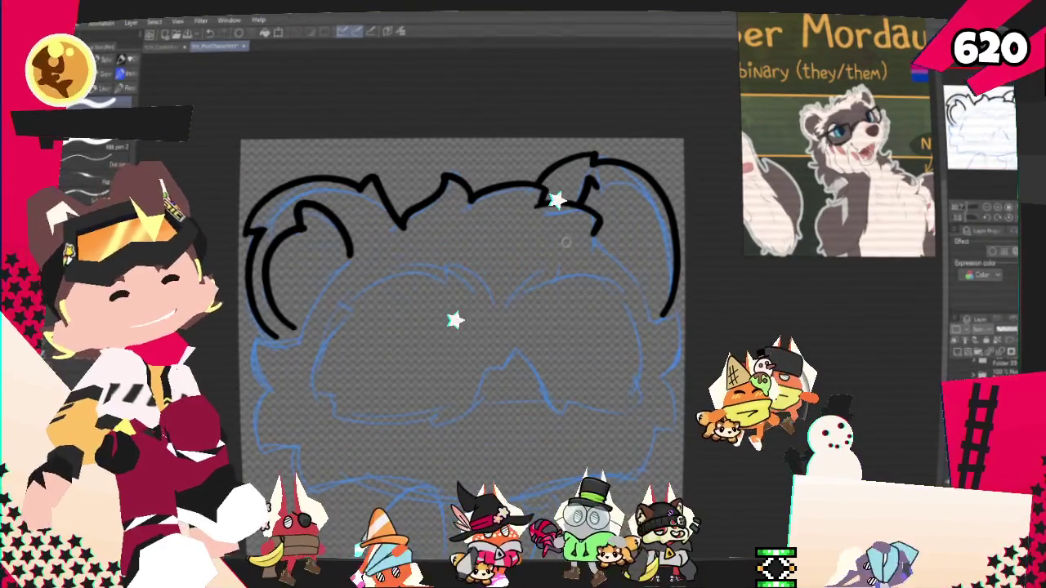
pyautogui.moveTo(641, 284); pyautogui.dragTo(654, 313)
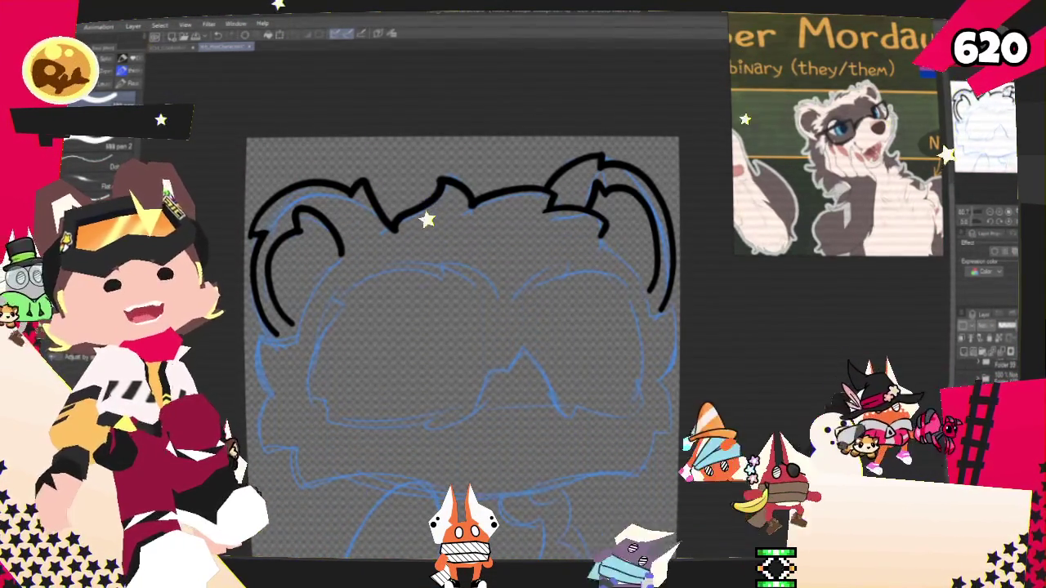
pyautogui.scroll(-3, 641, 296)
pyautogui.moveTo(291, 284); pyautogui.dragTo(315, 262)
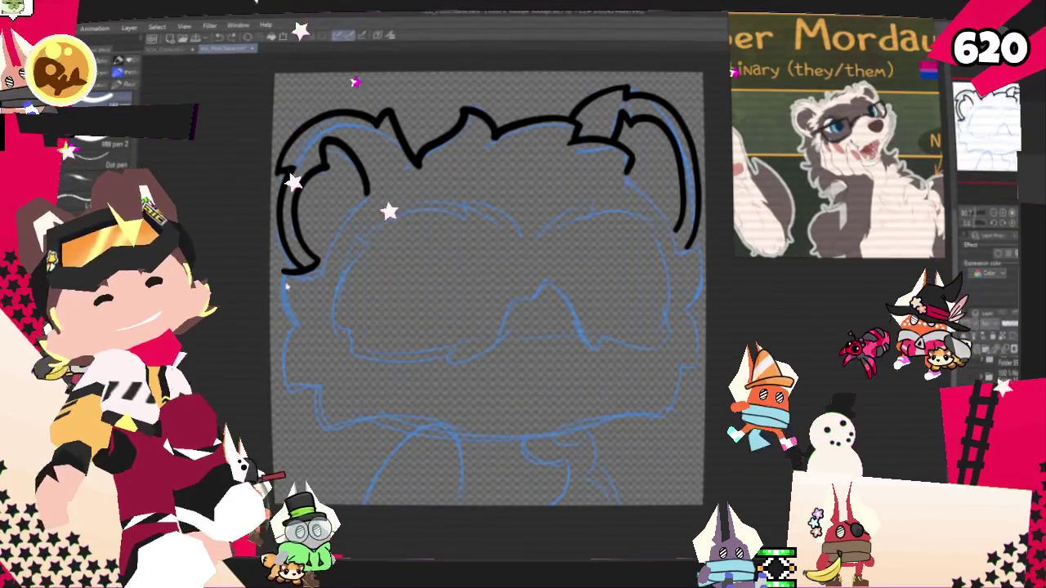
pyautogui.moveTo(283, 275); pyautogui.dragTo(301, 319)
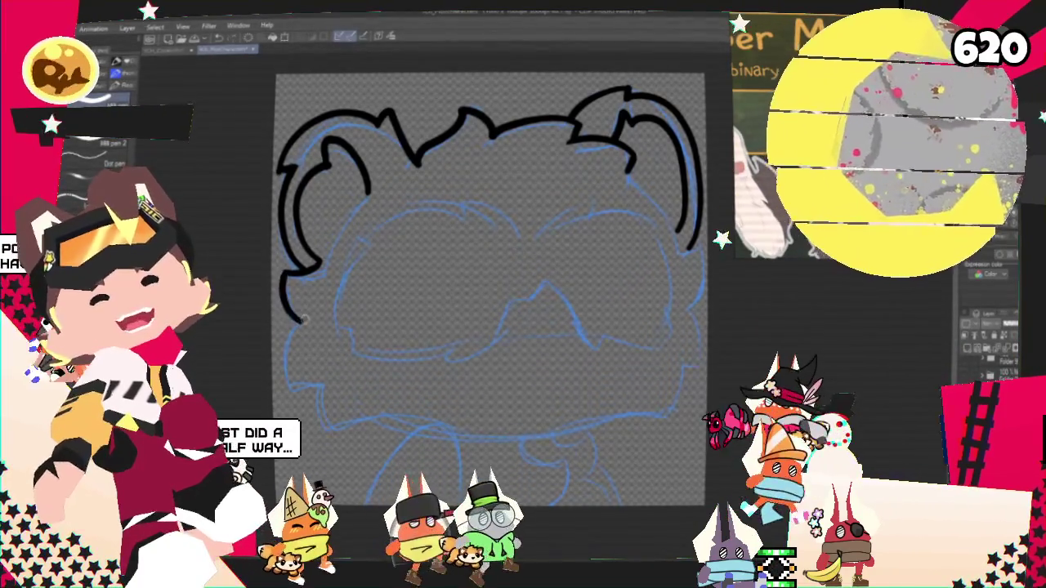
pyautogui.moveTo(296, 322); pyautogui.dragTo(297, 382)
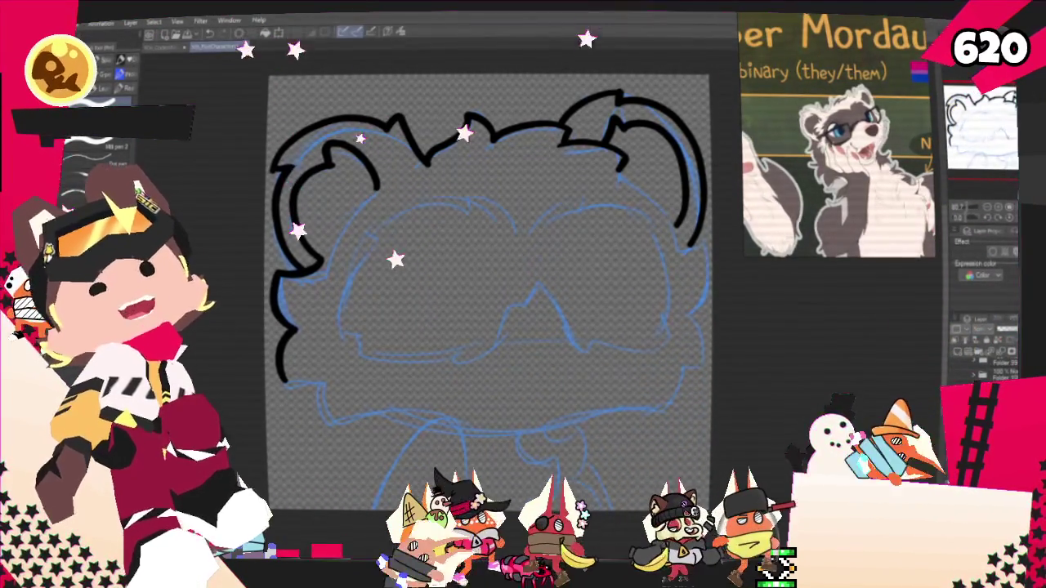
pyautogui.moveTo(590, 396); pyautogui.dragTo(661, 354)
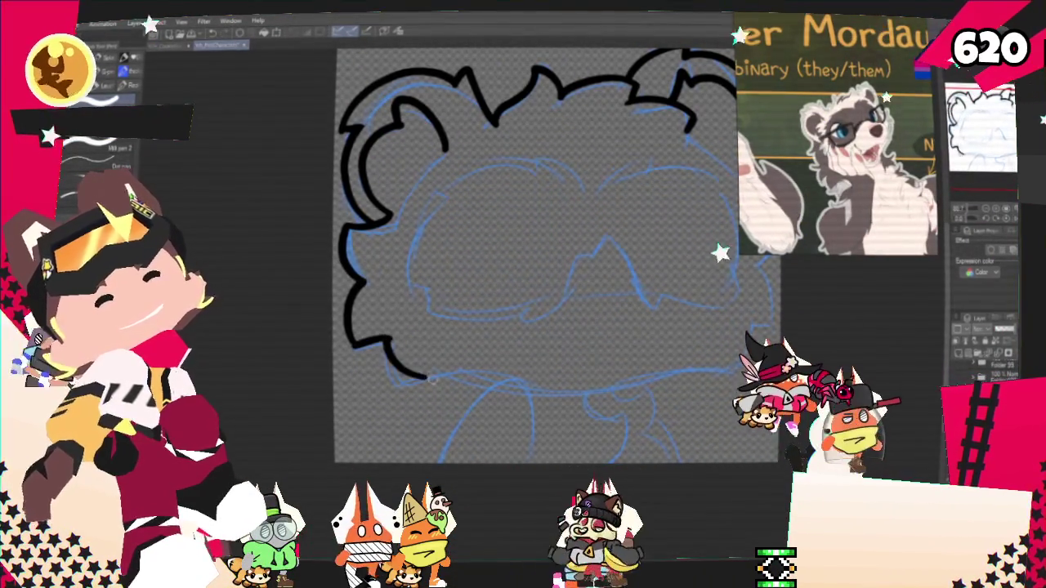
# Ink the lower head outline, a line down into the neck, and a curled chest fur tuft.
pyautogui.moveTo(423, 380)
pyautogui.mouseDown()
pyautogui.moveTo(519, 378)
pyautogui.moveTo(446, 459)
pyautogui.mouseUp()
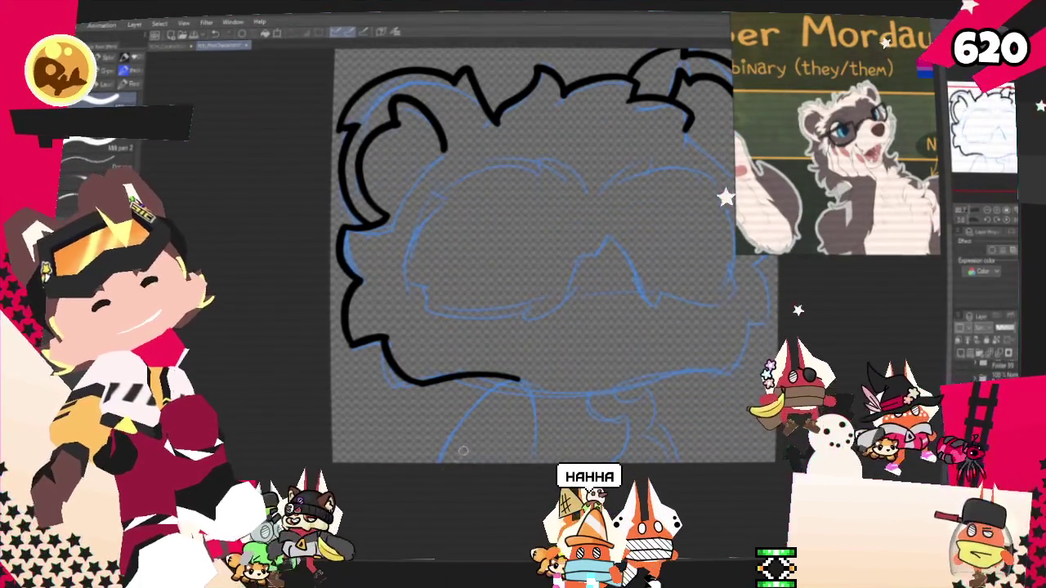
pyautogui.moveTo(531, 390); pyautogui.dragTo(535, 460)
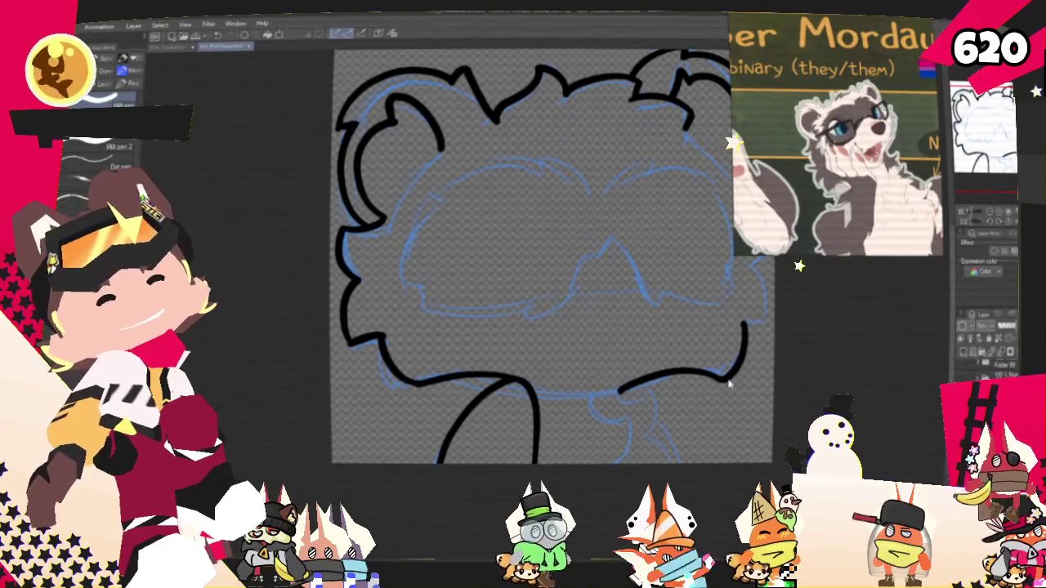
pyautogui.moveTo(532, 246); pyautogui.dragTo(458, 286)
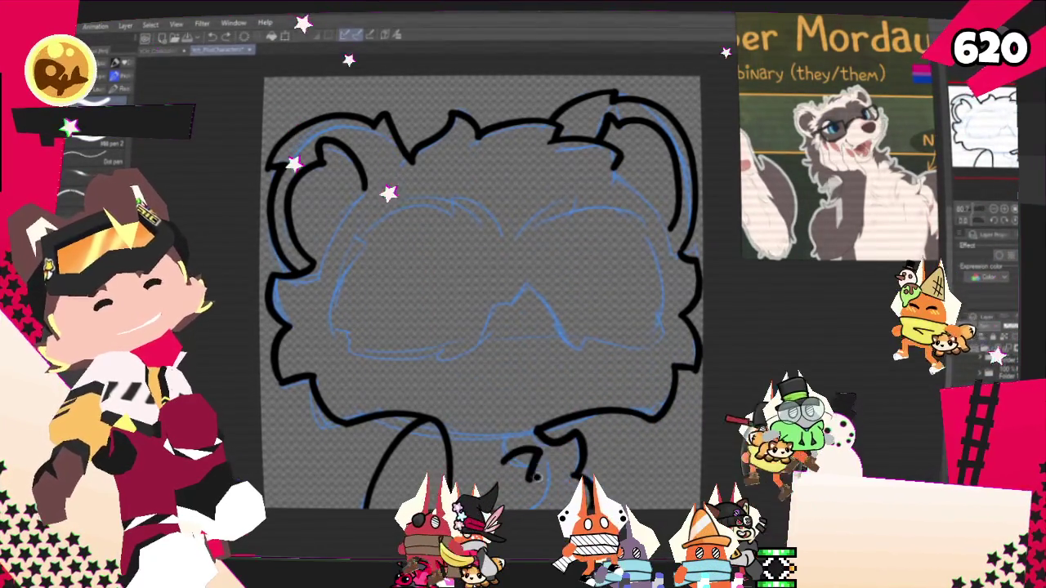
pyautogui.moveTo(513, 464); pyautogui.dragTo(576, 488)
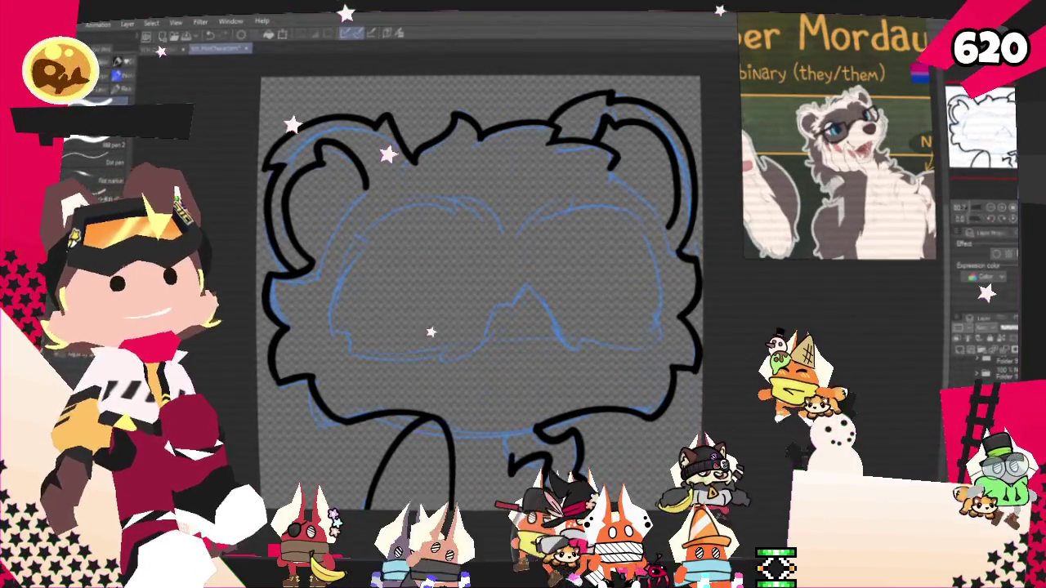
pyautogui.scroll(-3, 480, 286)
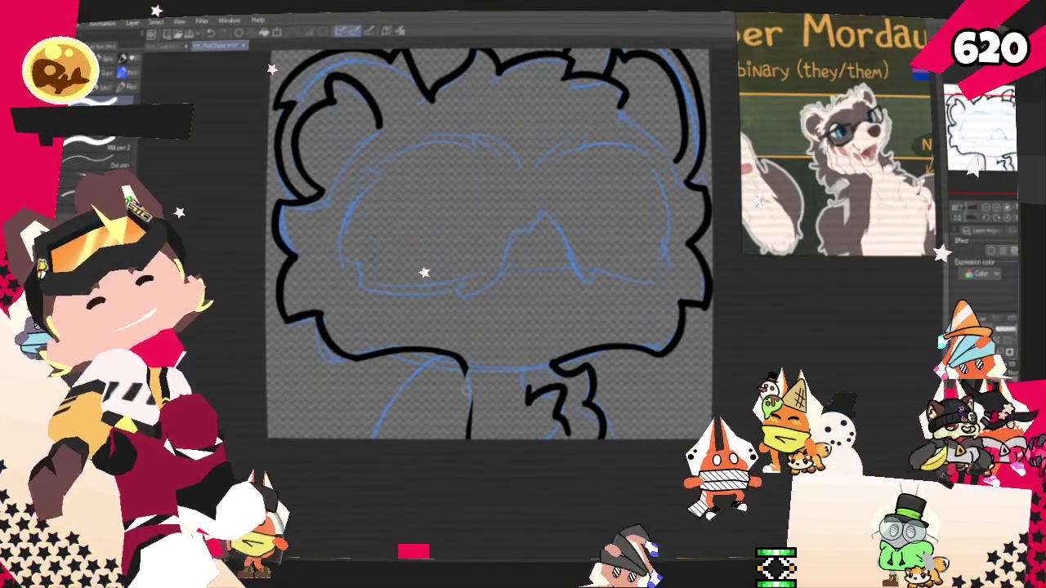
# Erase the old neck line and redraw the neck with new curved and vertical strokes.
pyautogui.moveTo(467, 366); pyautogui.dragTo(476, 386)
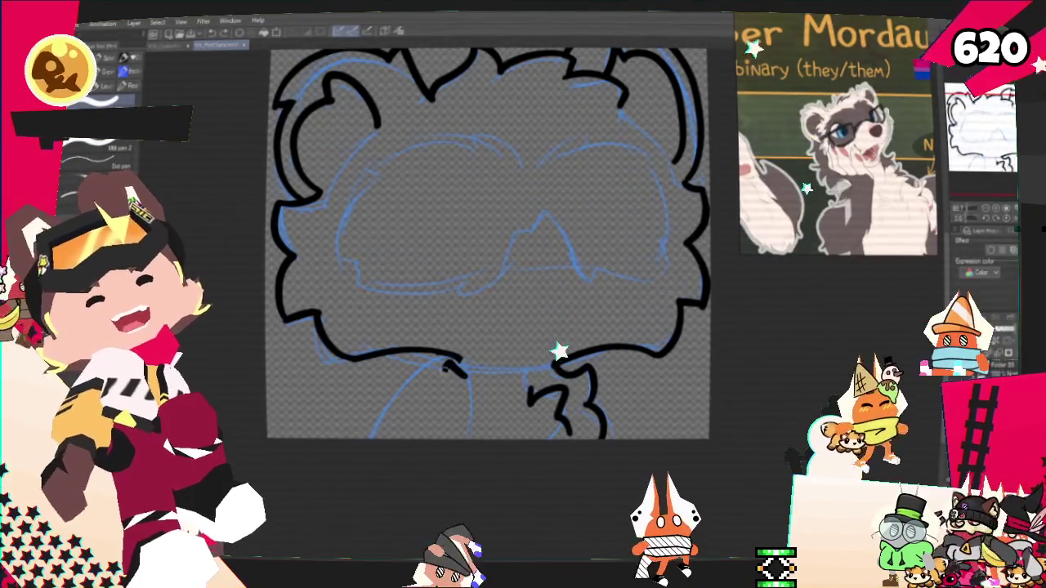
pyautogui.moveTo(459, 365); pyautogui.dragTo(425, 386)
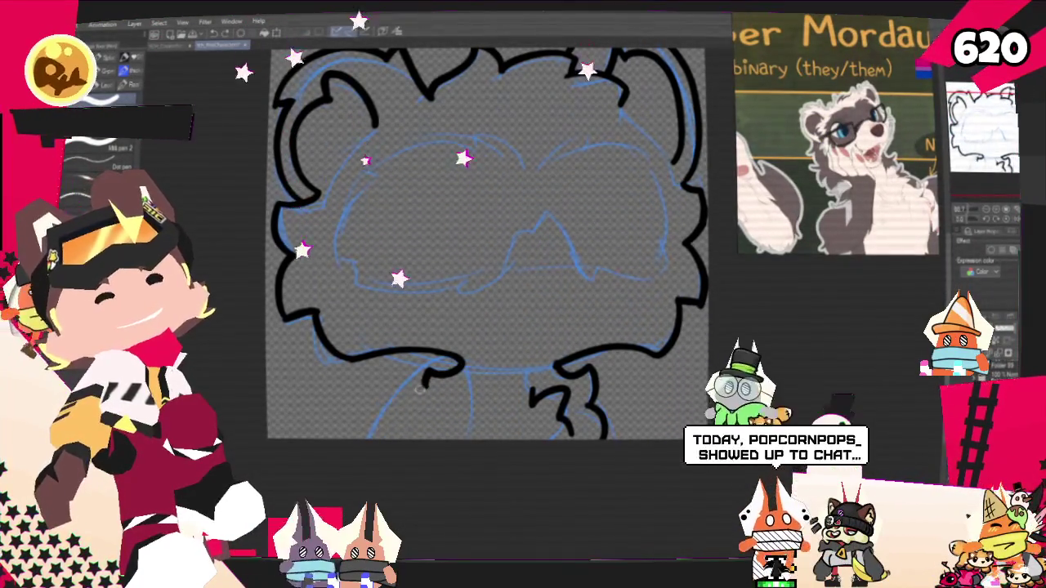
pyautogui.moveTo(427, 377); pyautogui.dragTo(384, 437)
pyautogui.moveTo(470, 394); pyautogui.dragTo(471, 437)
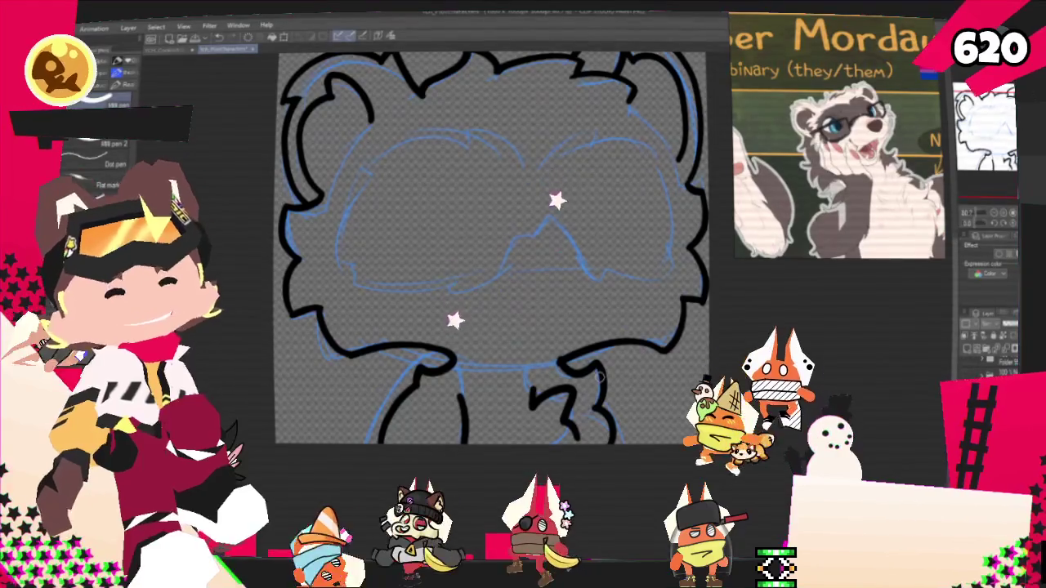
pyautogui.scroll(3, 490, 245)
pyautogui.scroll(2, 466, 286)
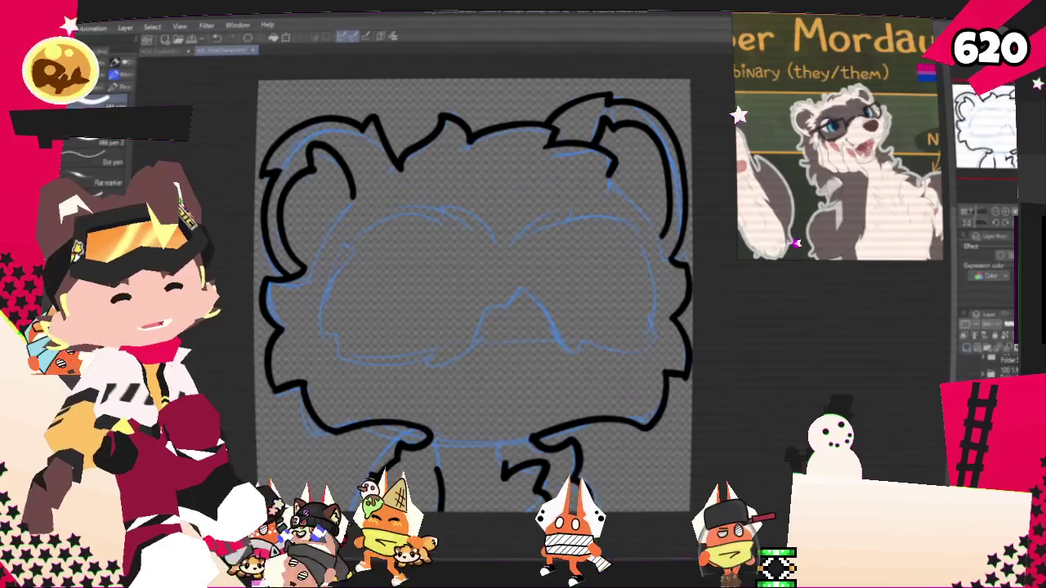
# Switch to another layer and draw a few reddish test strokes on the face.
pyautogui.click(990, 357)
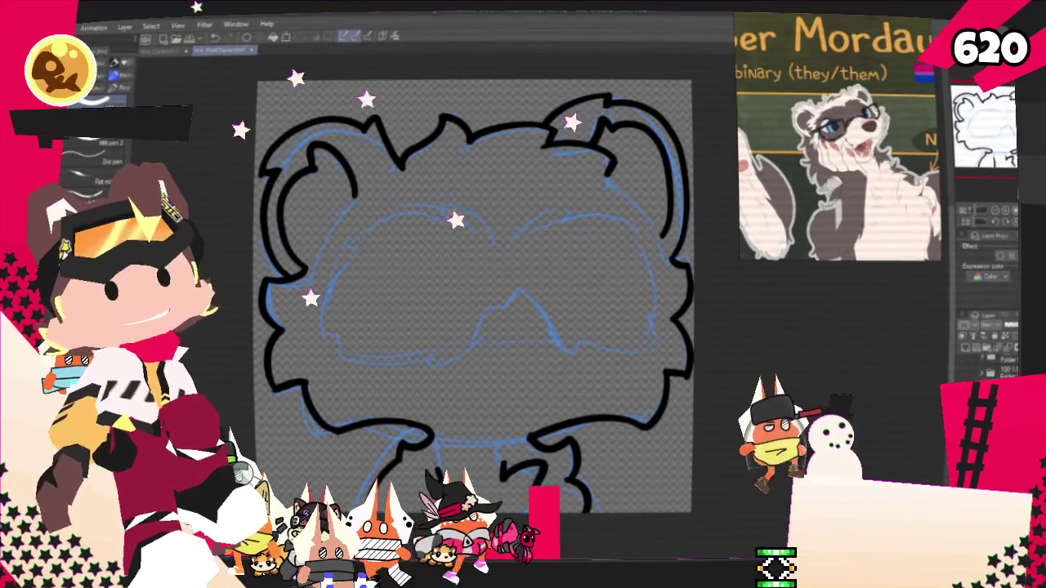
pyautogui.moveTo(409, 245); pyautogui.dragTo(445, 253)
pyautogui.moveTo(488, 219); pyautogui.dragTo(527, 245)
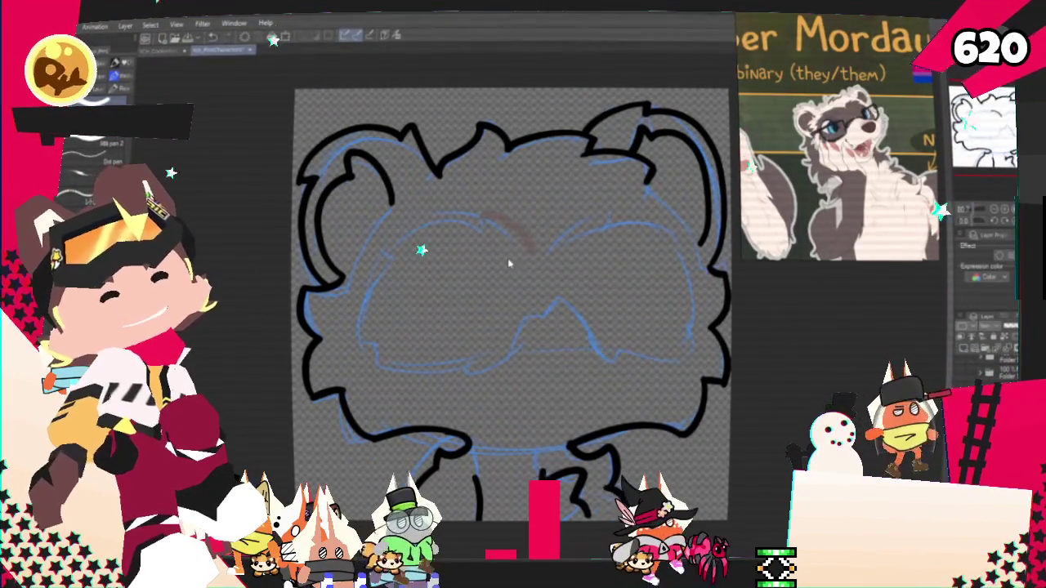
pyautogui.moveTo(482, 214); pyautogui.dragTo(518, 259)
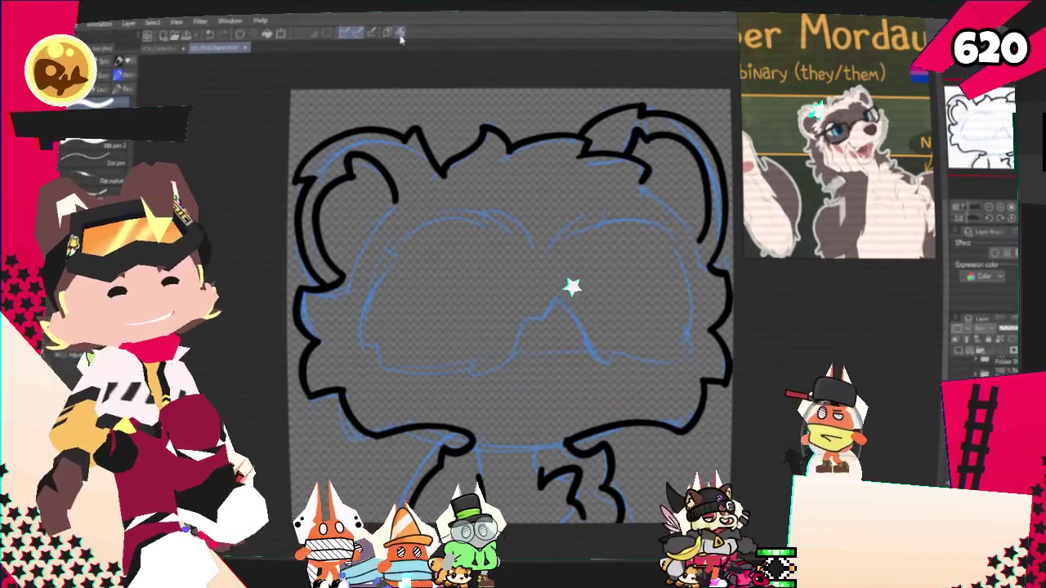
# Hide the blue sketch and fill inside the lineart with pale cream using the Fill tool.
pyautogui.press('g')
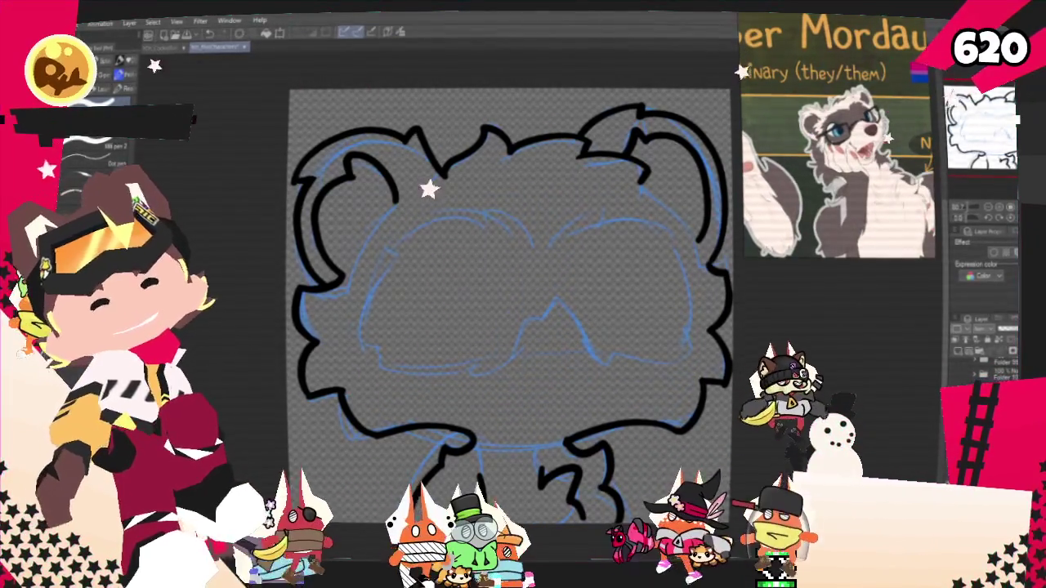
pyautogui.hotkey('ctrl', 'shift', 'h')
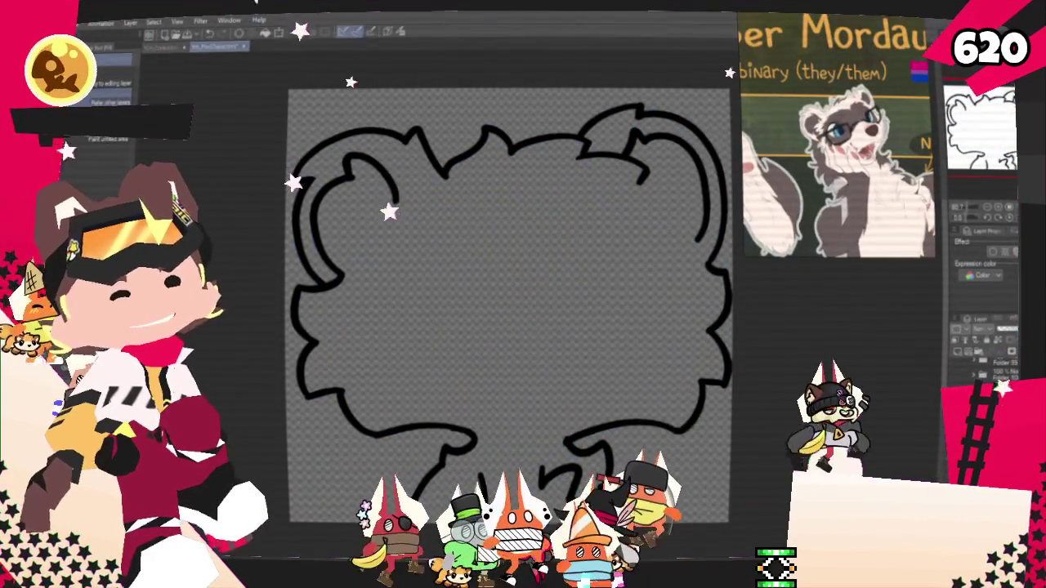
pyautogui.click(560, 374)
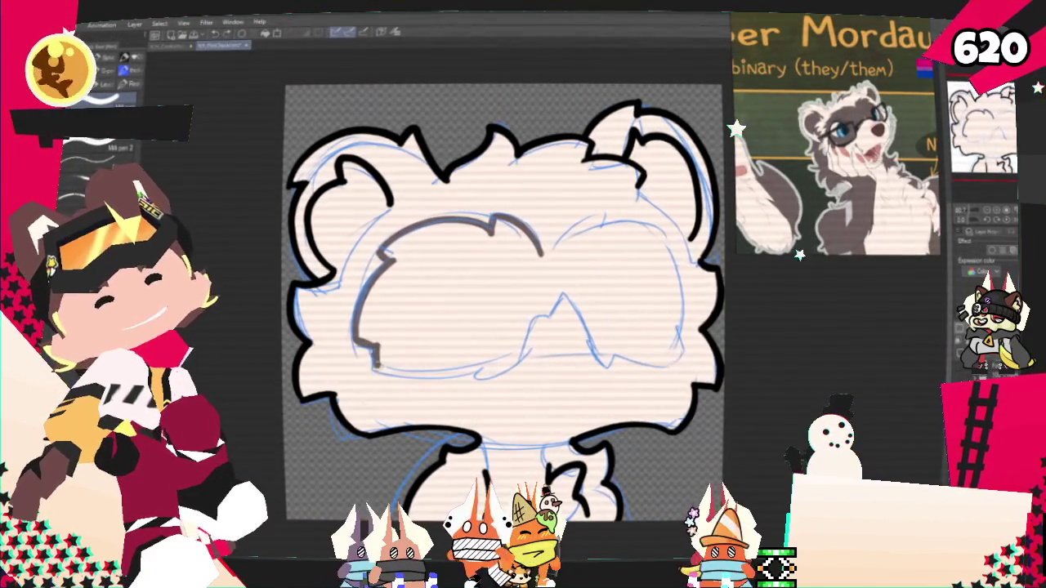
# Outline the glasses in grey: the lower edge across the face and the right lens top.
pyautogui.moveTo(375, 370); pyautogui.dragTo(482, 366)
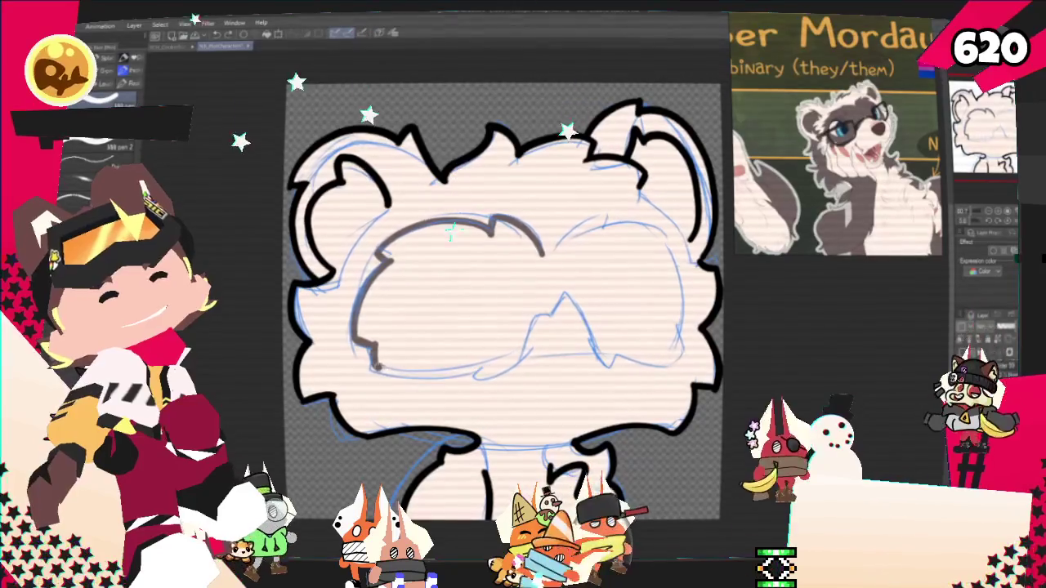
pyautogui.moveTo(376, 368)
pyautogui.mouseDown()
pyautogui.moveTo(482, 361)
pyautogui.moveTo(547, 298)
pyautogui.mouseUp()
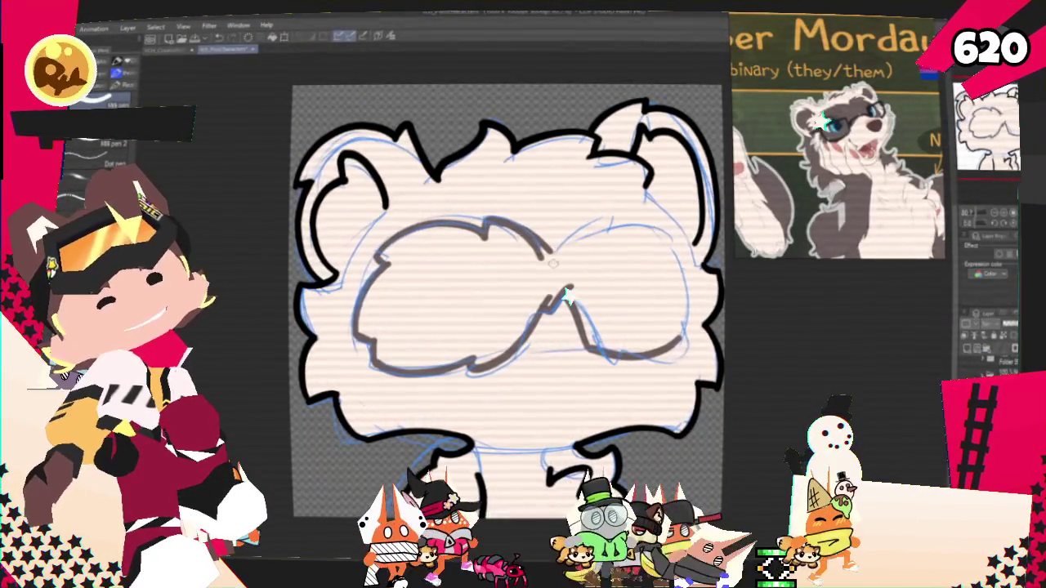
pyautogui.moveTo(556, 249); pyautogui.dragTo(676, 246)
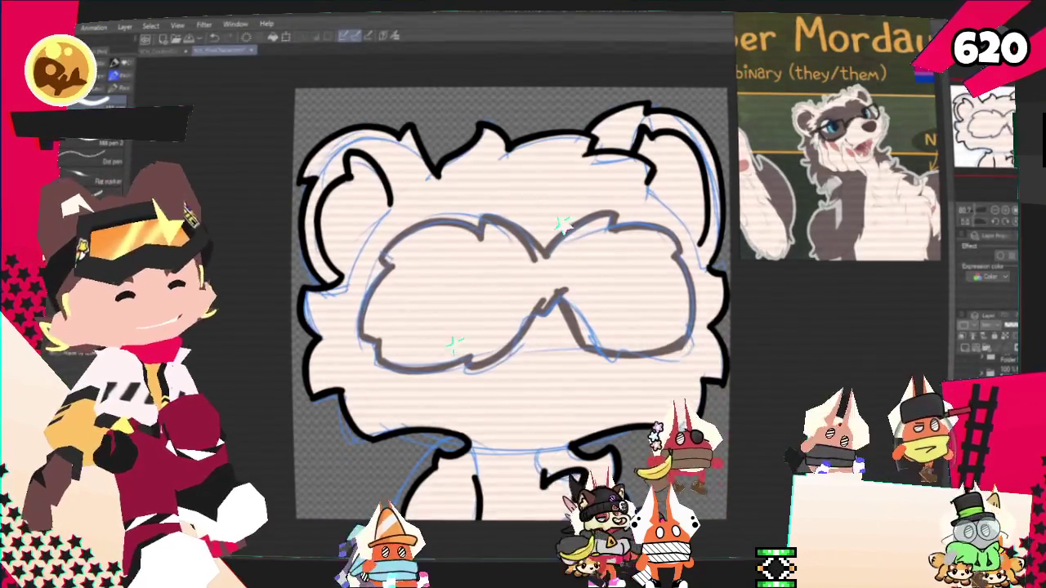
# Hide the blue sketch layer and fill the glasses solid dark grey.
pyautogui.click(80, 92)
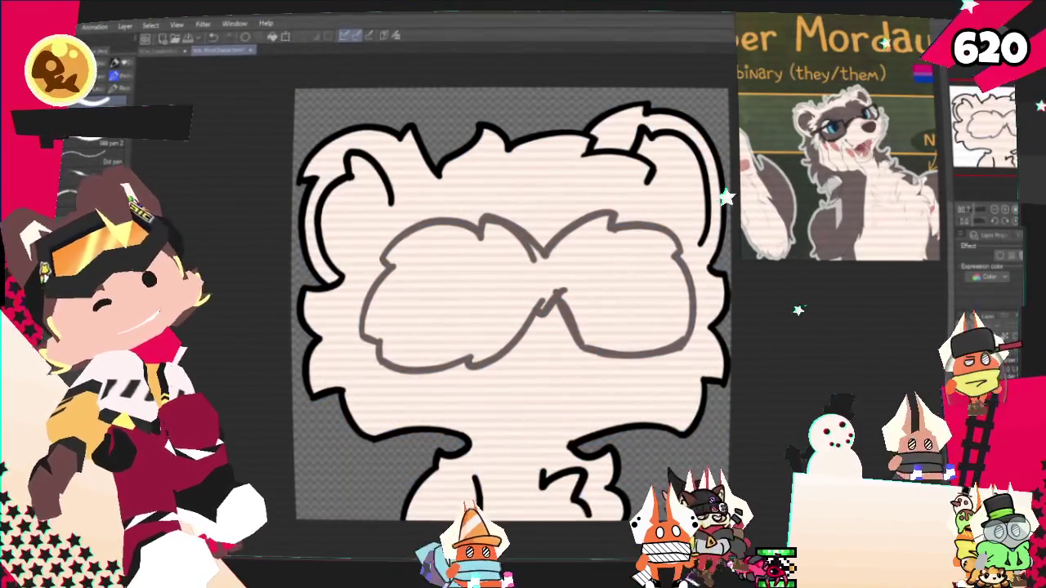
pyautogui.click(504, 311)
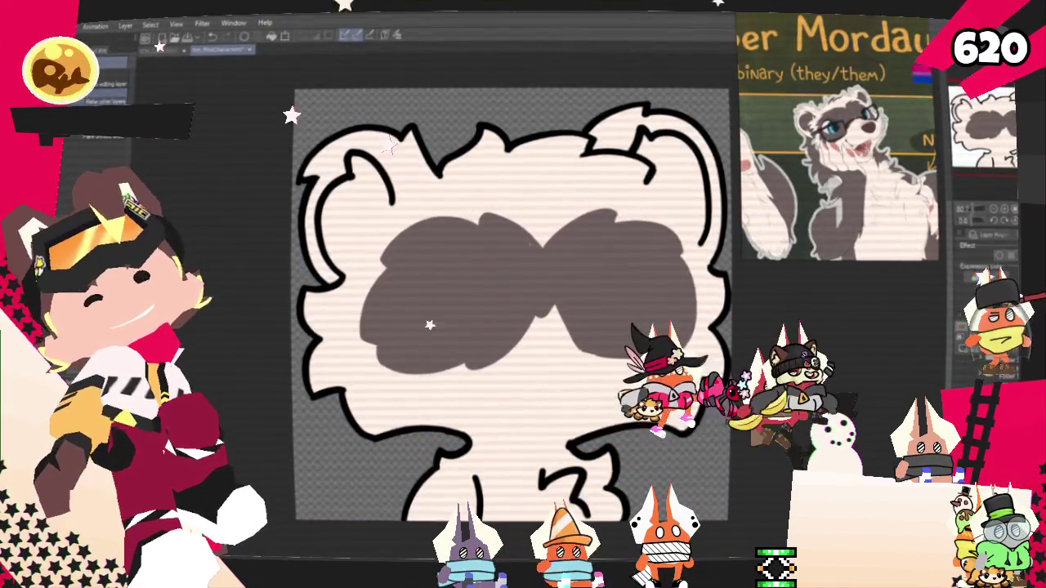
pyautogui.press('p')
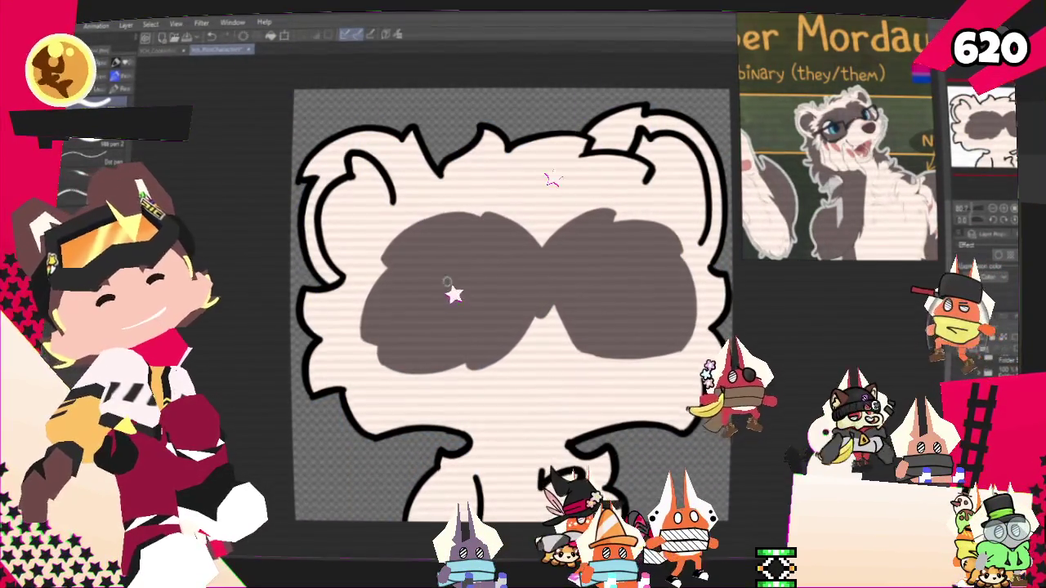
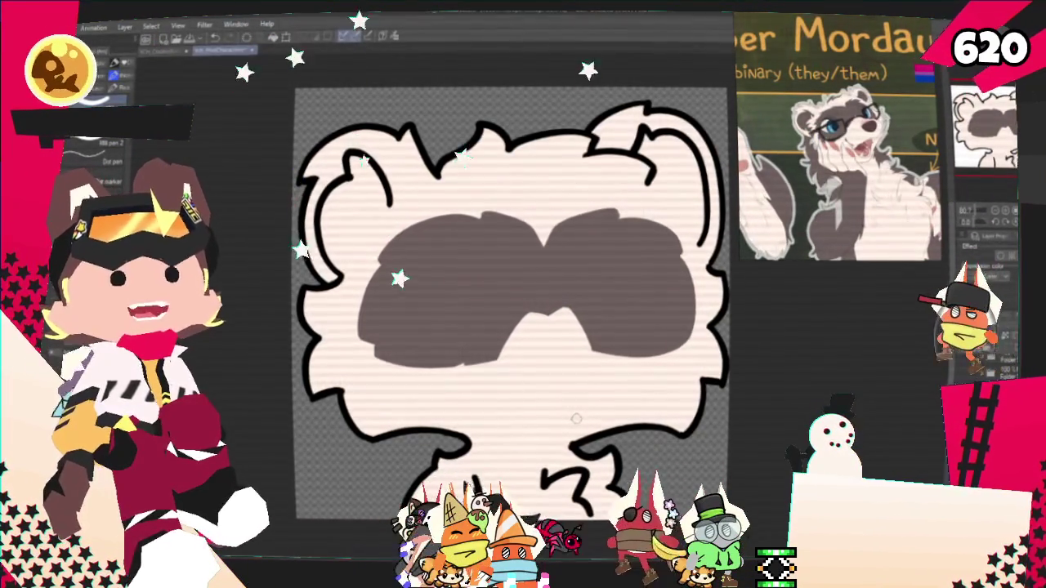
# Paint over the notch under the eye mask so it becomes one solid dark-brown band.
pyautogui.scroll(-1, 413, 321)
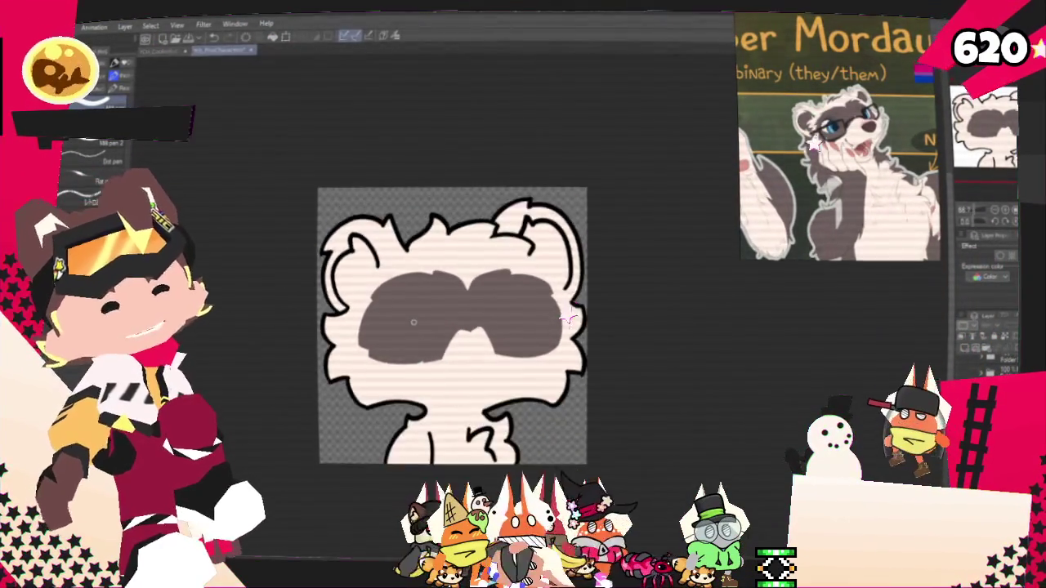
pyautogui.scroll(-1, 414, 321)
pyautogui.scroll(1, 413, 321)
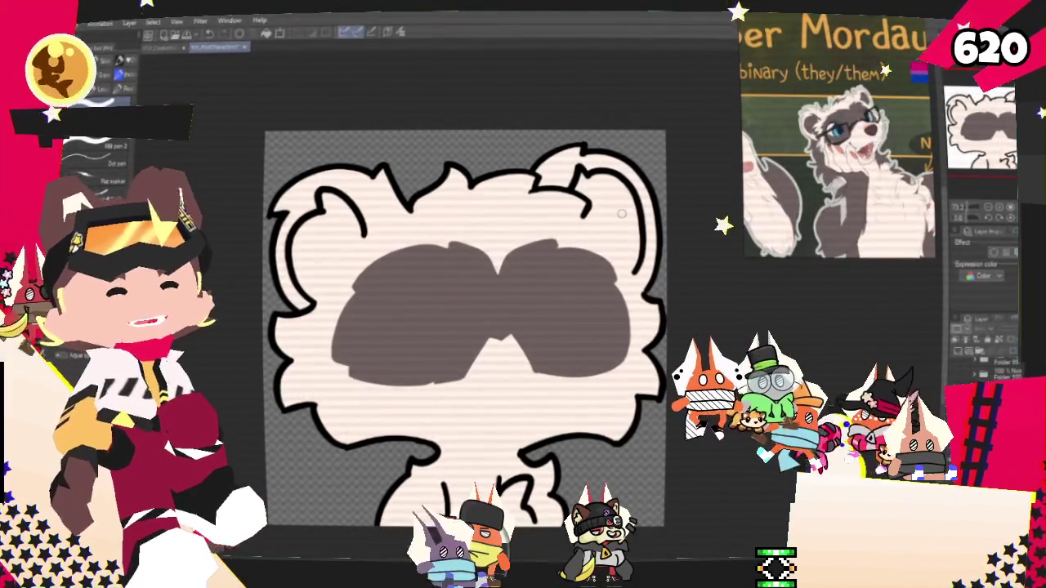
pyautogui.scroll(-1, 485, 221)
pyautogui.scroll(1, 482, 261)
pyautogui.scroll(1, 480, 290)
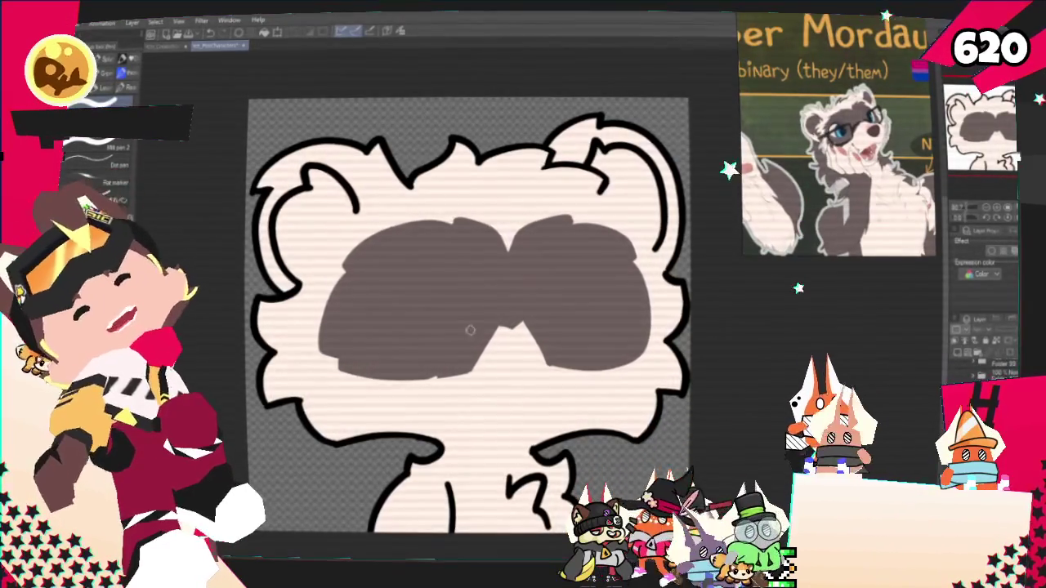
pyautogui.moveTo(485, 342)
pyautogui.mouseDown()
pyautogui.moveTo(569, 336)
pyautogui.moveTo(551, 350)
pyautogui.mouseUp()
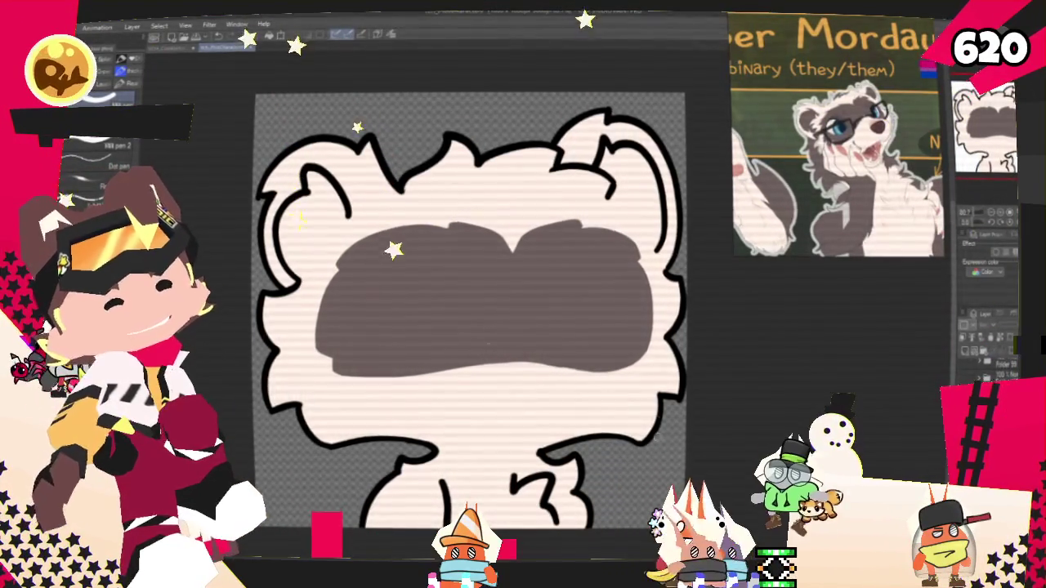
# Paint along the top of the head and fill dark-brown patches inside both ears.
pyautogui.moveTo(470, 311); pyautogui.dragTo(439, 330)
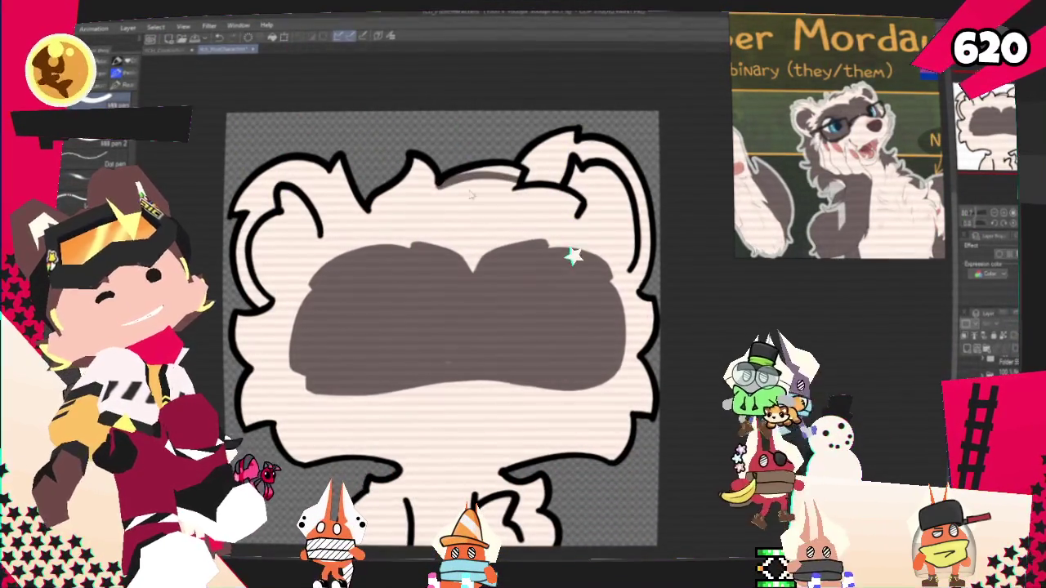
pyautogui.moveTo(499, 188)
pyautogui.mouseDown()
pyautogui.moveTo(432, 186)
pyautogui.moveTo(409, 173)
pyautogui.mouseUp()
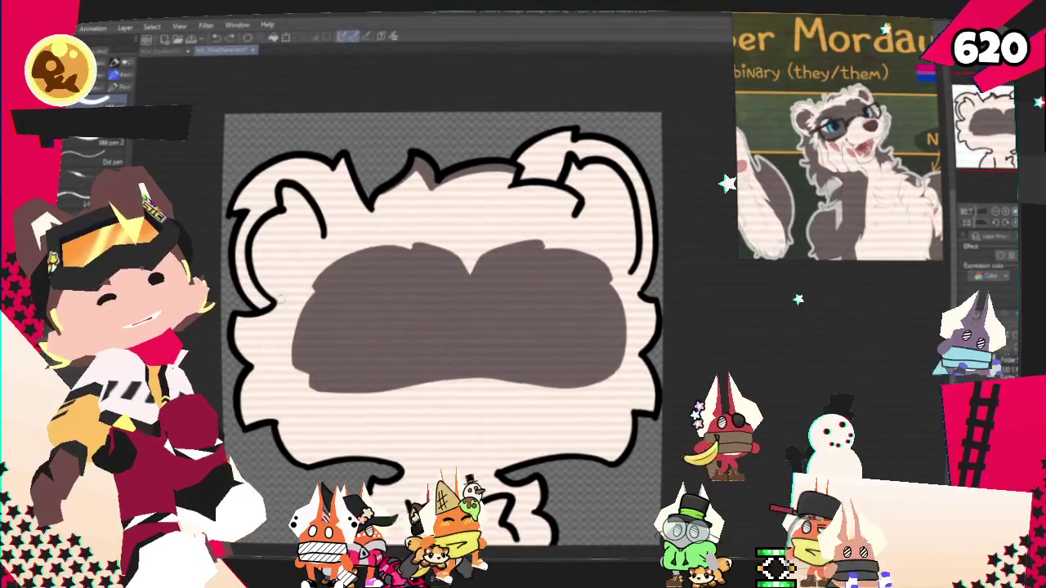
pyautogui.moveTo(278, 261); pyautogui.dragTo(323, 233)
pyautogui.moveTo(572, 211); pyautogui.dragTo(629, 270)
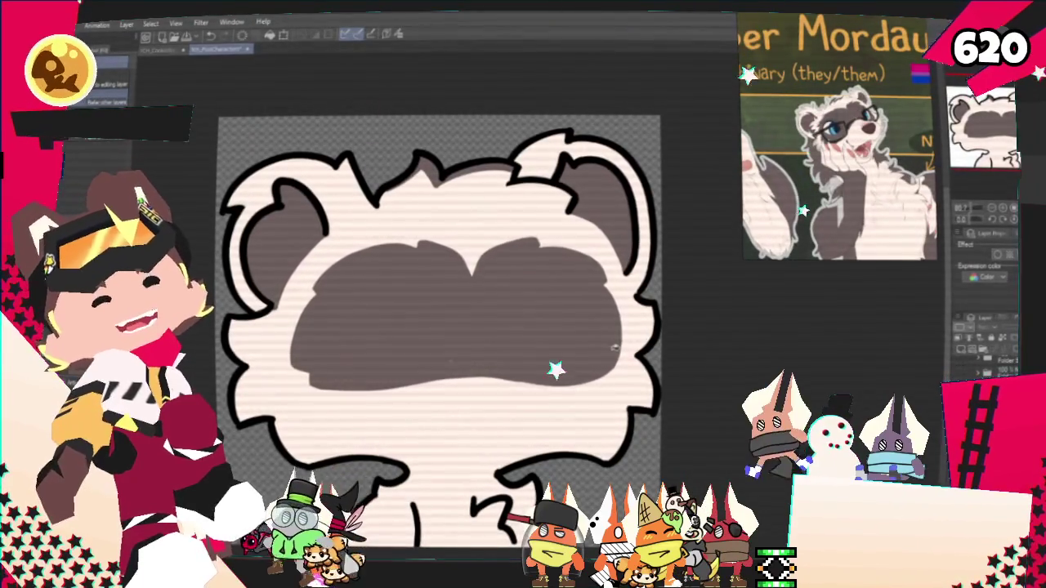
# Sample a colour from the reference image and brush a faint grey stroke down the lower-left cheek.
pyautogui.press('i')
pyautogui.click(827, 158)
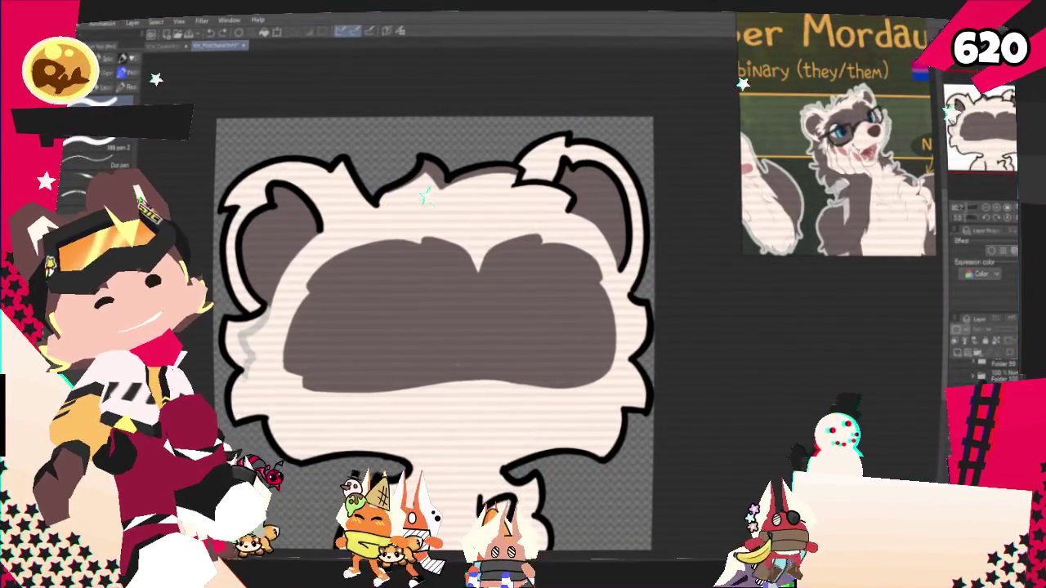
pyautogui.moveTo(266, 400); pyautogui.dragTo(314, 448)
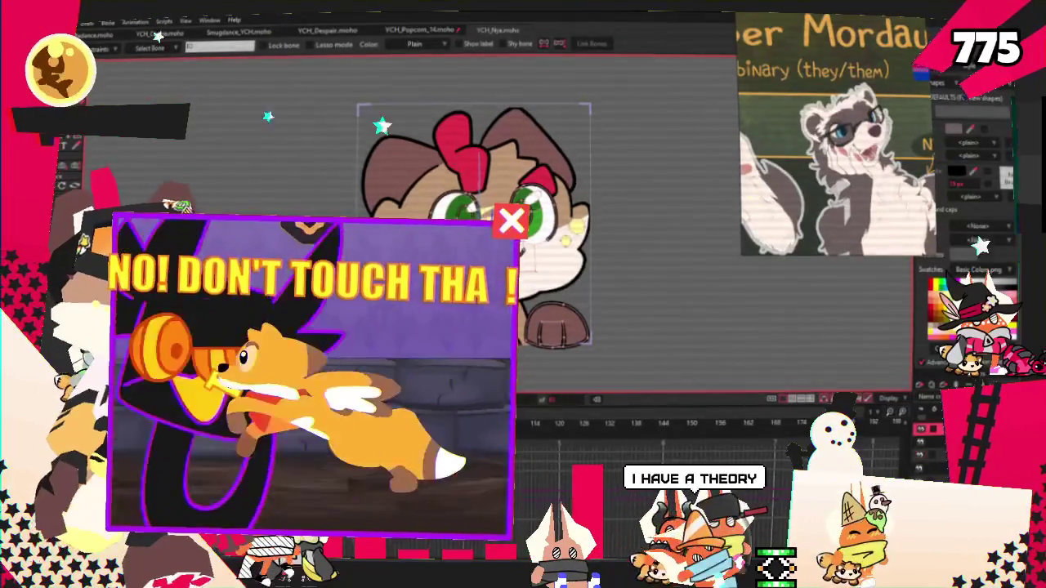
# Set the image layer's source to a character picture from Ych_Plot > PlottingCharacters.
pyautogui.doubleClick(964, 413)
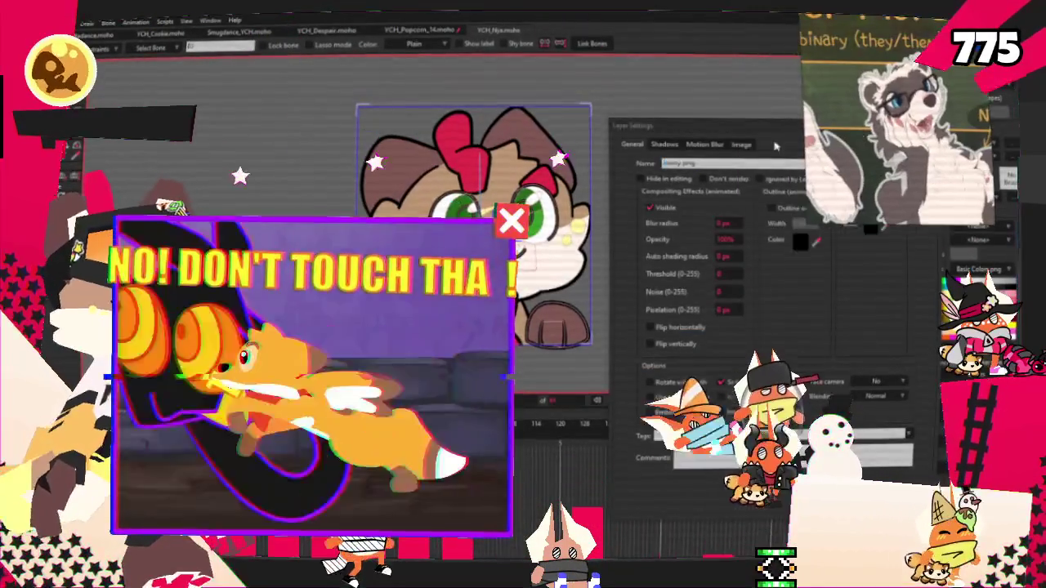
pyautogui.click(652, 188)
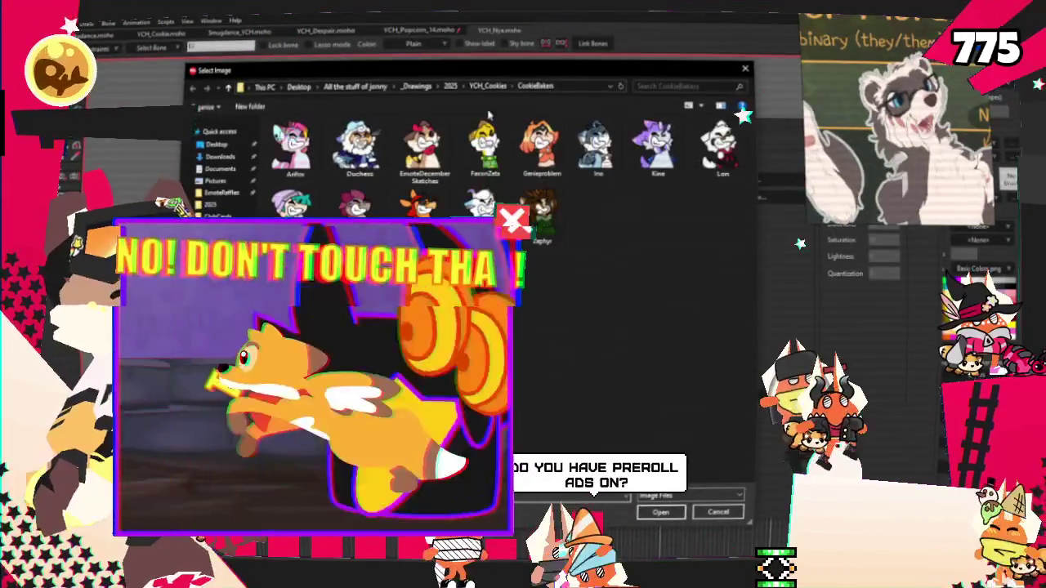
pyautogui.click(450, 86)
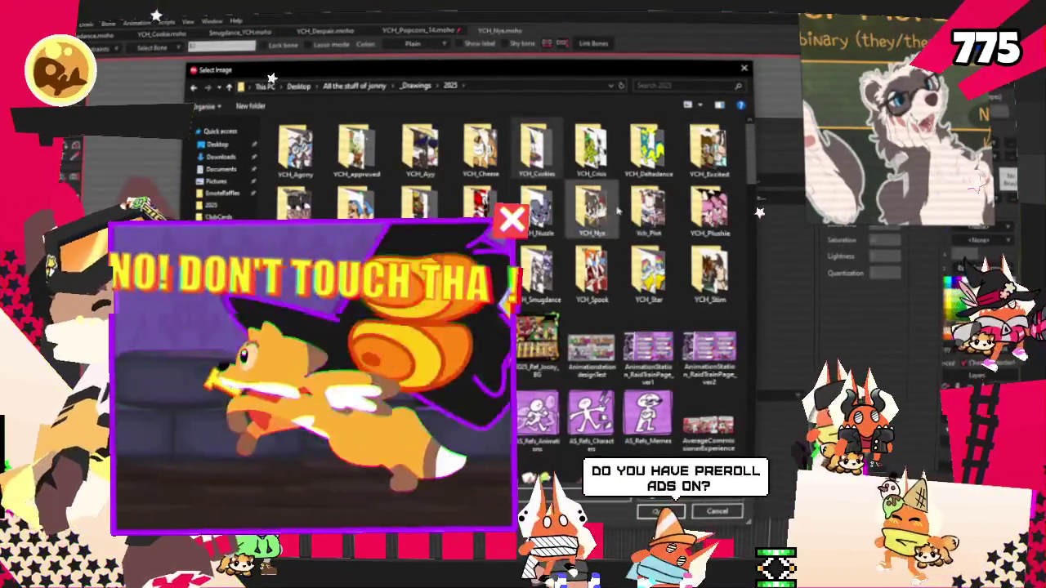
pyautogui.doubleClick(648, 208)
pyautogui.doubleClick(397, 168)
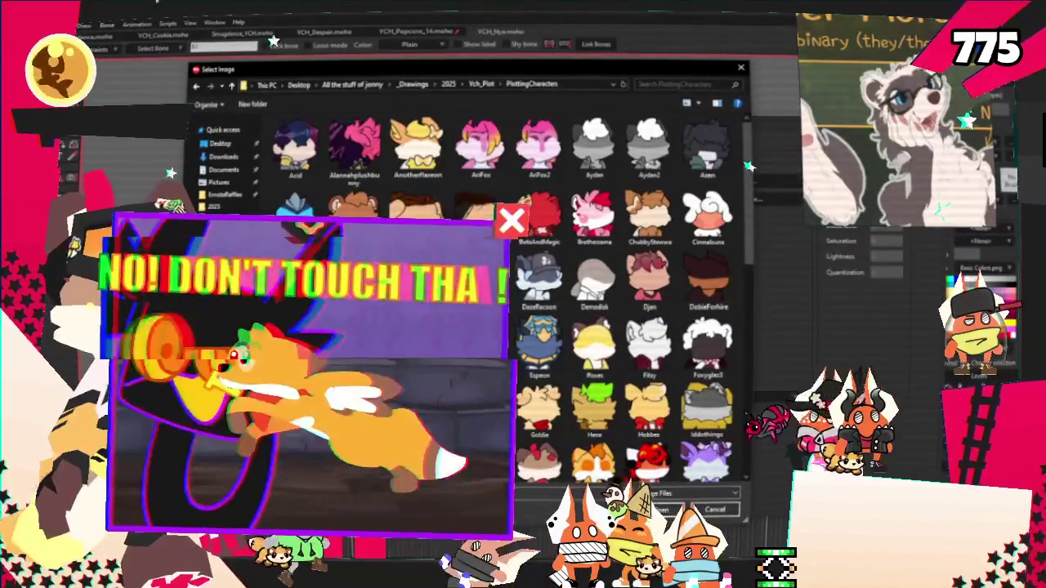
pyautogui.click(662, 511)
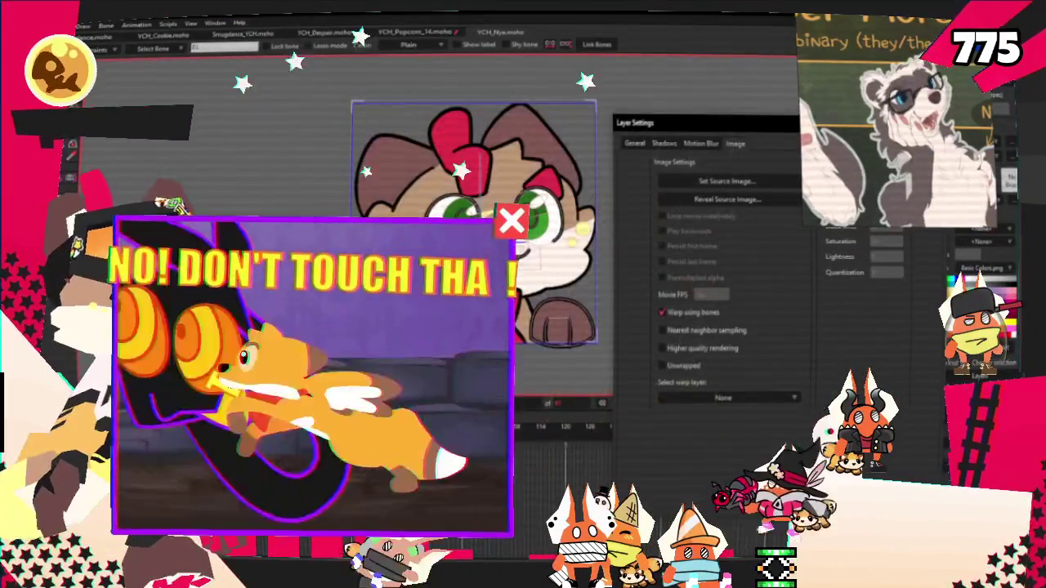
pyautogui.press('Return')
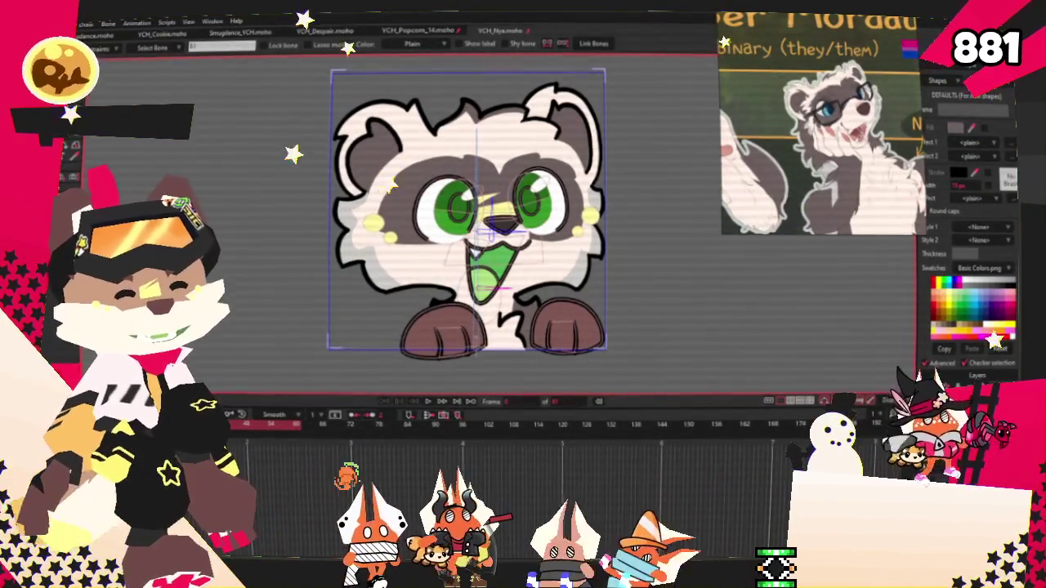
# Select the mouth part of the badger's rig to show its bones.
pyautogui.click(490, 245)
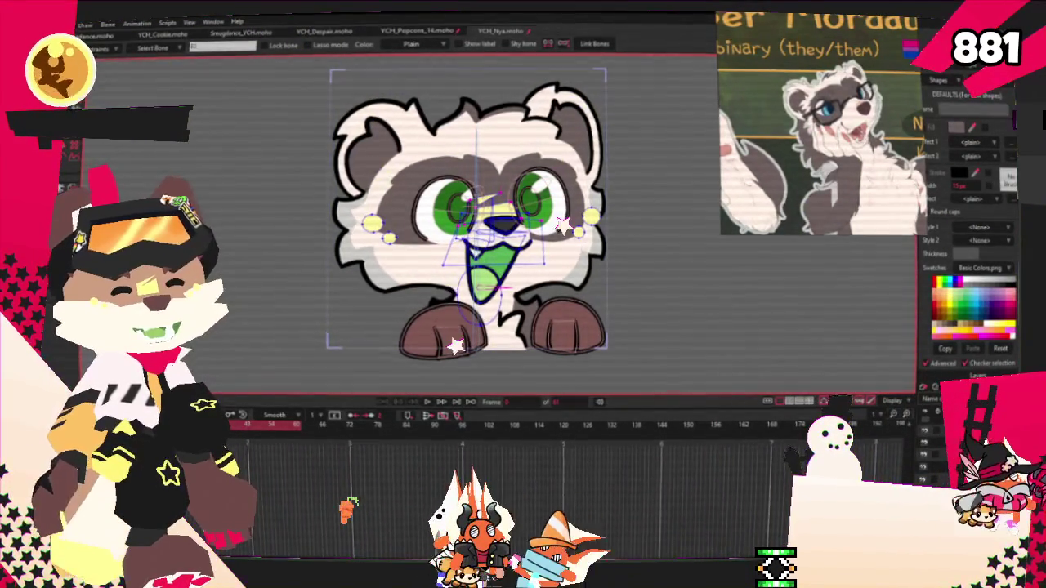